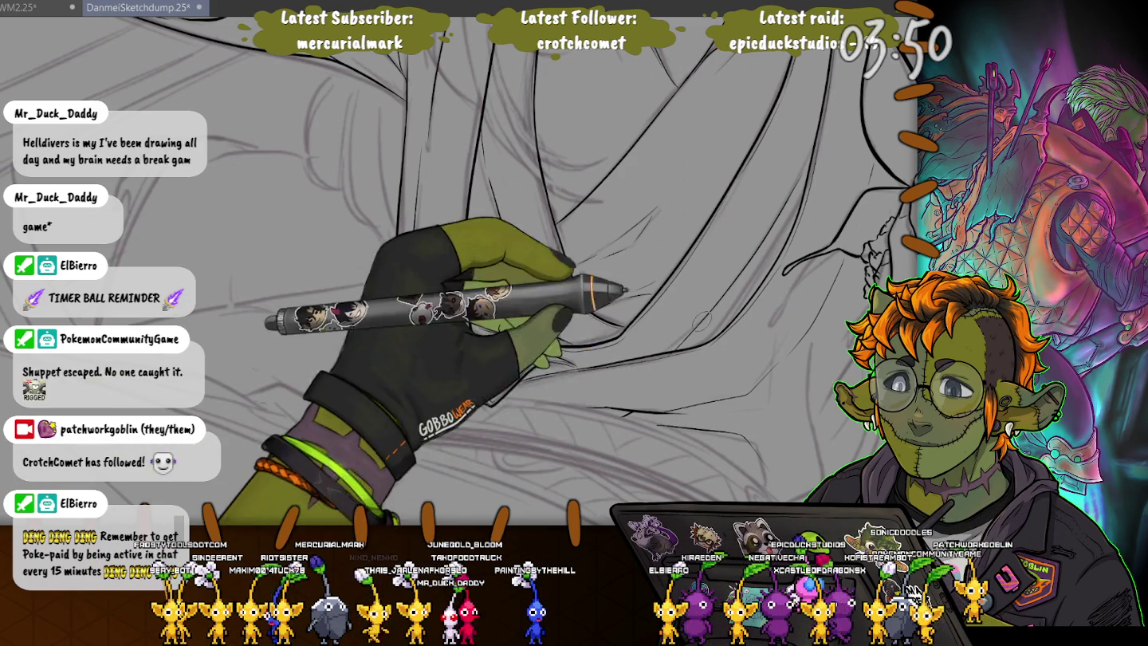
- Pan past the flower-holding hands and ink the cloth folds over the lower torso and legs
mouse_move(687, 280)
left_mouse_down()
mouse_move(520, 412)
mouse_move(615, 351)
left_mouse_up()
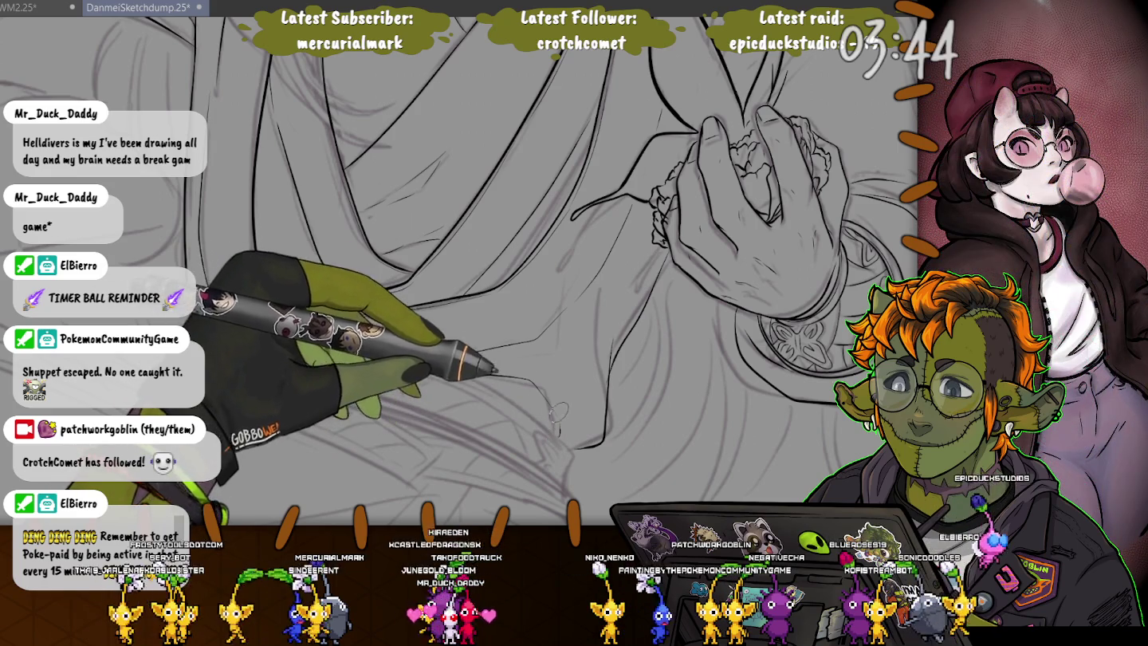
left_click_drag(558, 418, 740, 397)
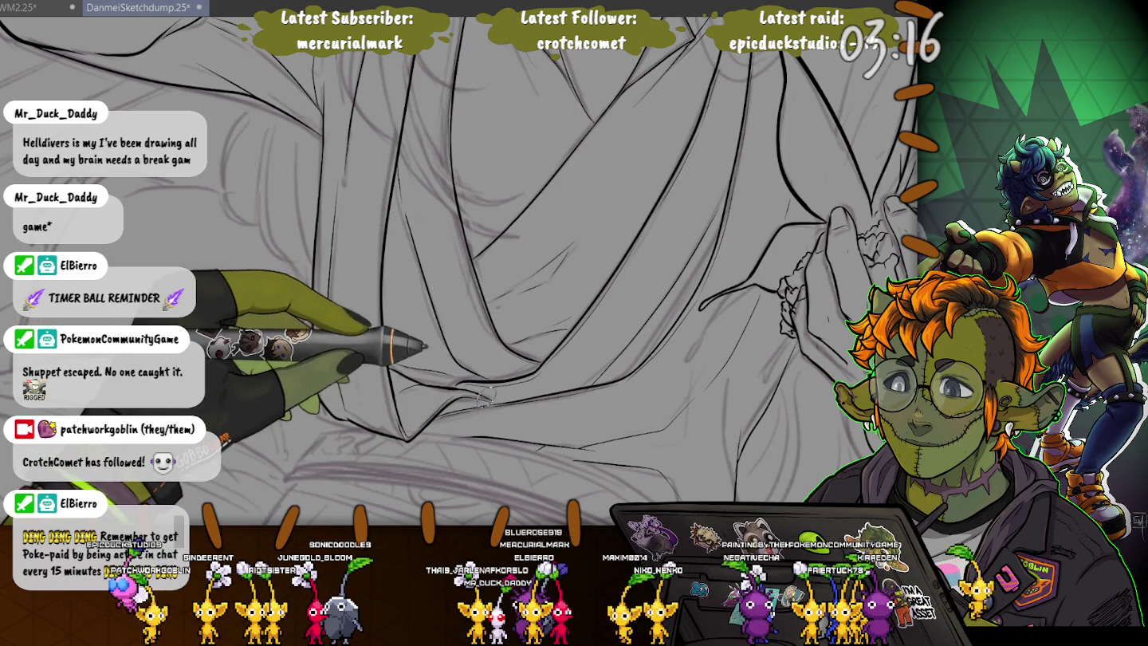
left_click_drag(415, 364, 423, 369)
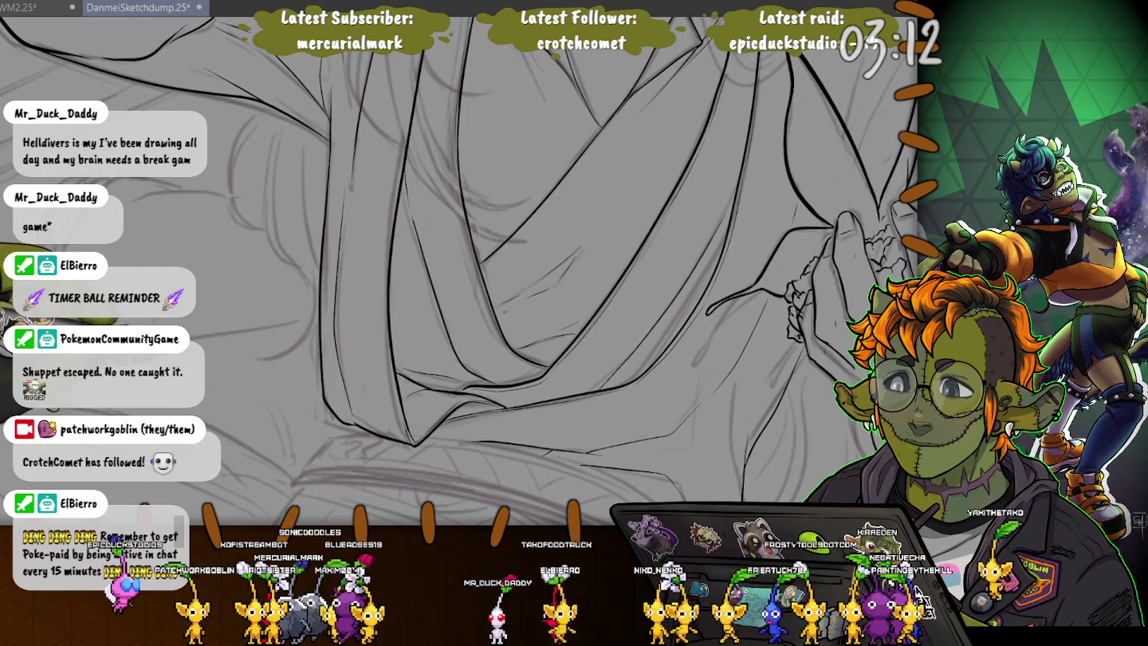
left_click_drag(494, 406, 606, 478)
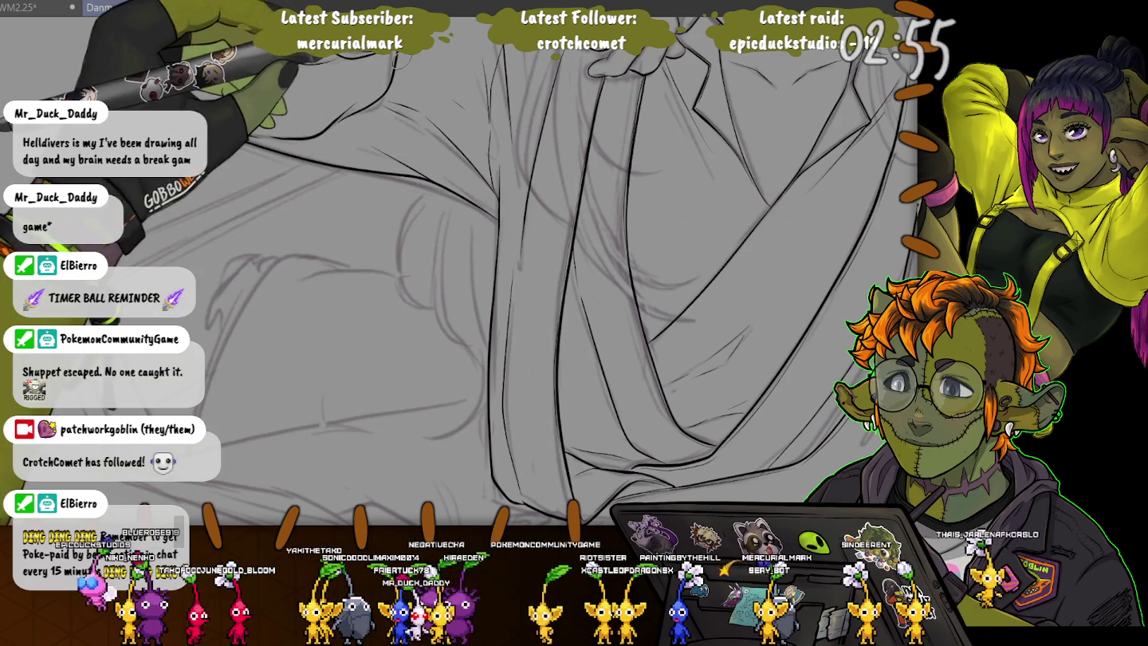
- Check the face, then ink the curved sash band, its fold lines, and shading along the robe hem
mouse_move(371, 70)
left_mouse_down()
mouse_move(290, 411)
mouse_move(477, 128)
left_mouse_up()
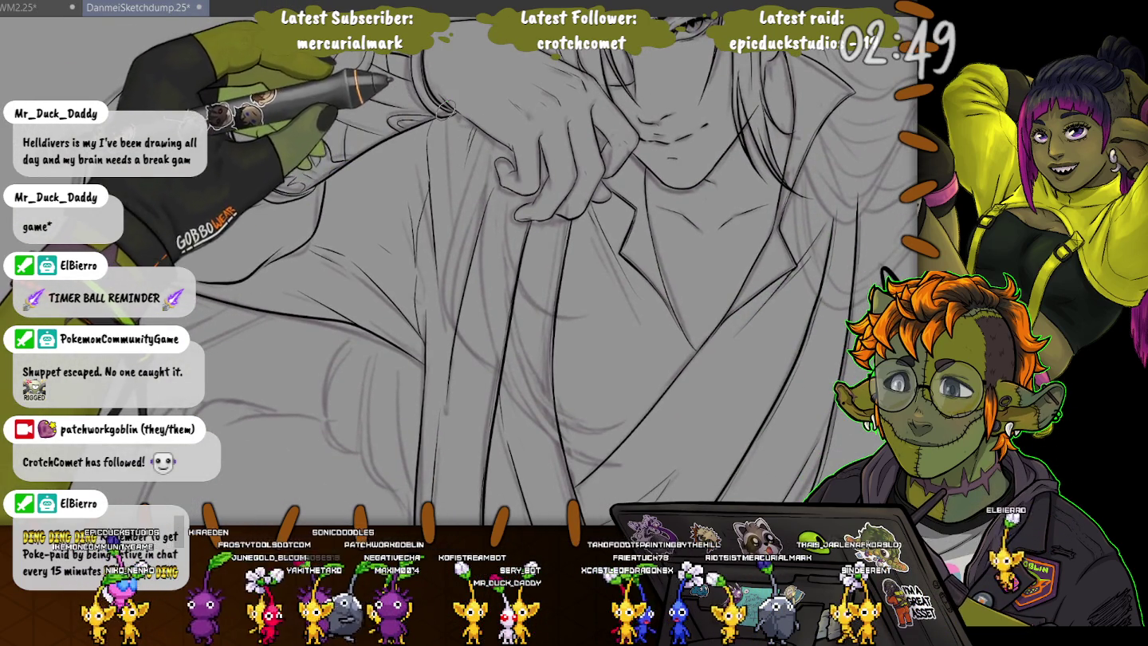
left_click_drag(476, 128, 334, 80)
left_click_drag(244, 332, 227, 250)
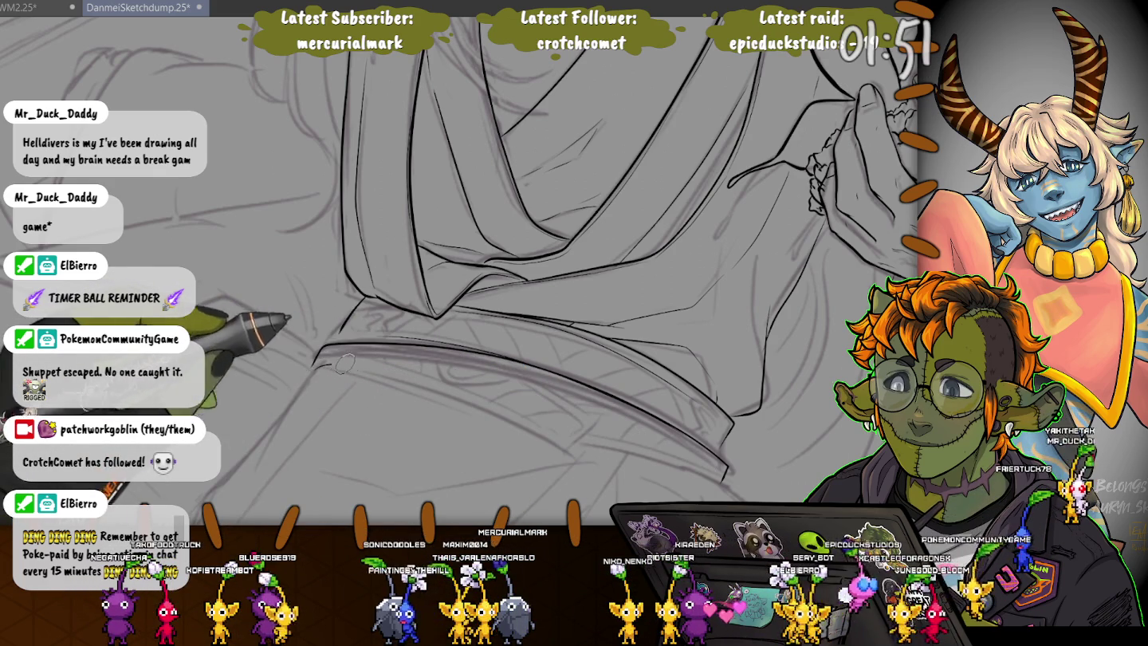
left_click_drag(342, 356, 630, 427)
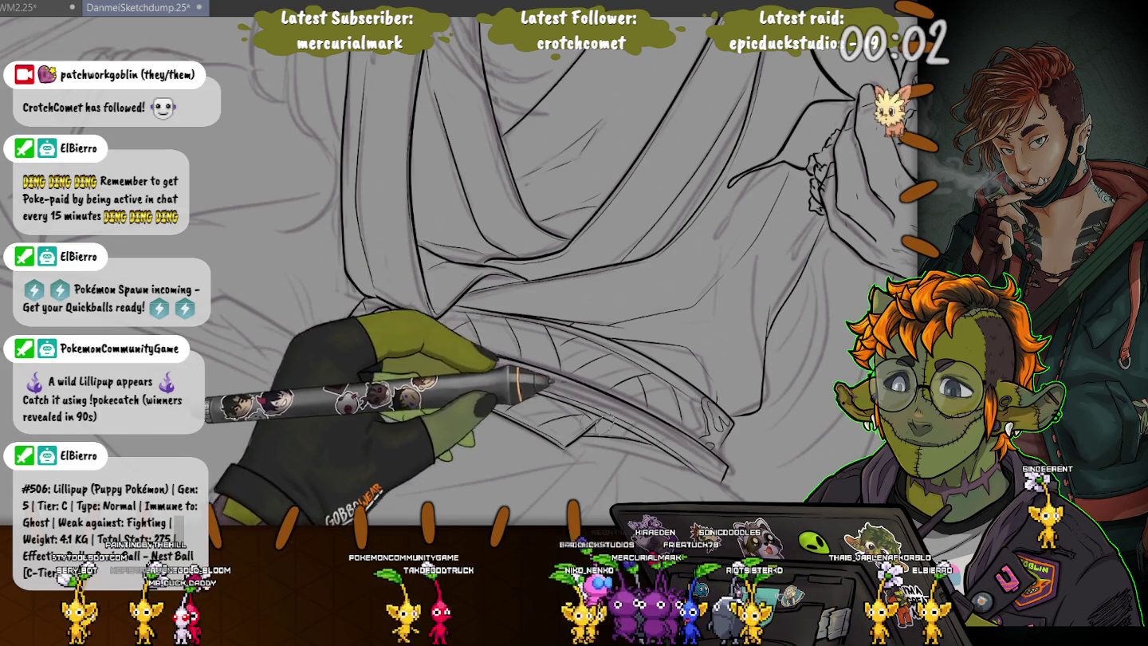
- Move to the lower drapery and ink the belt band with diagonal wrap strokes
left_click_drag(621, 427, 401, 263)
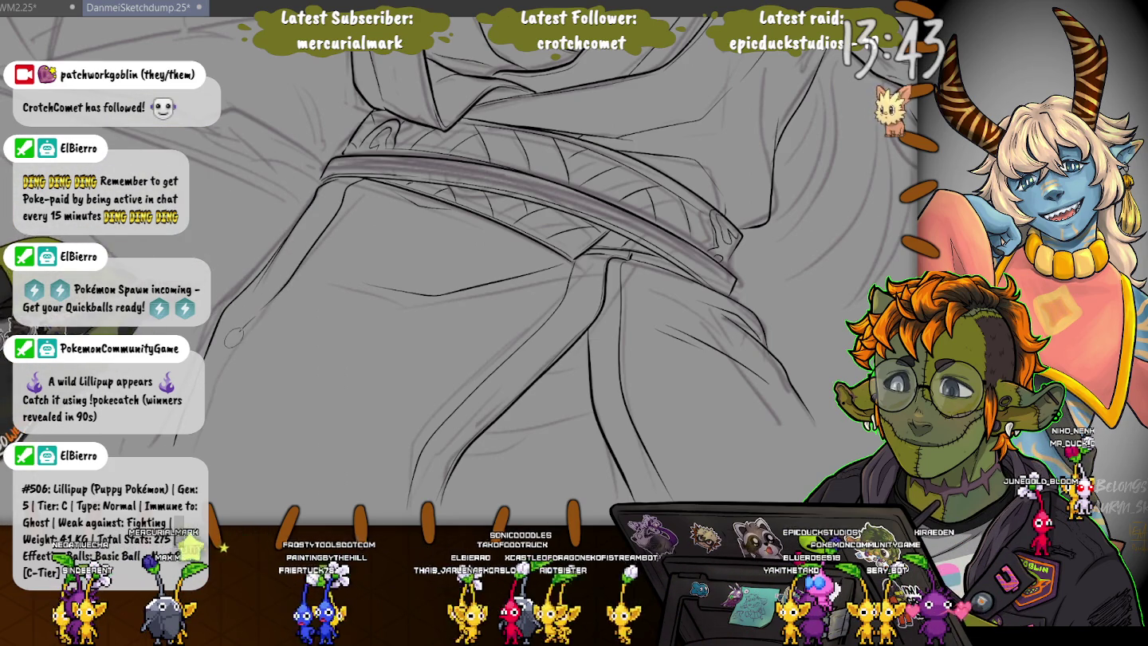
left_click_drag(565, 385, 609, 391)
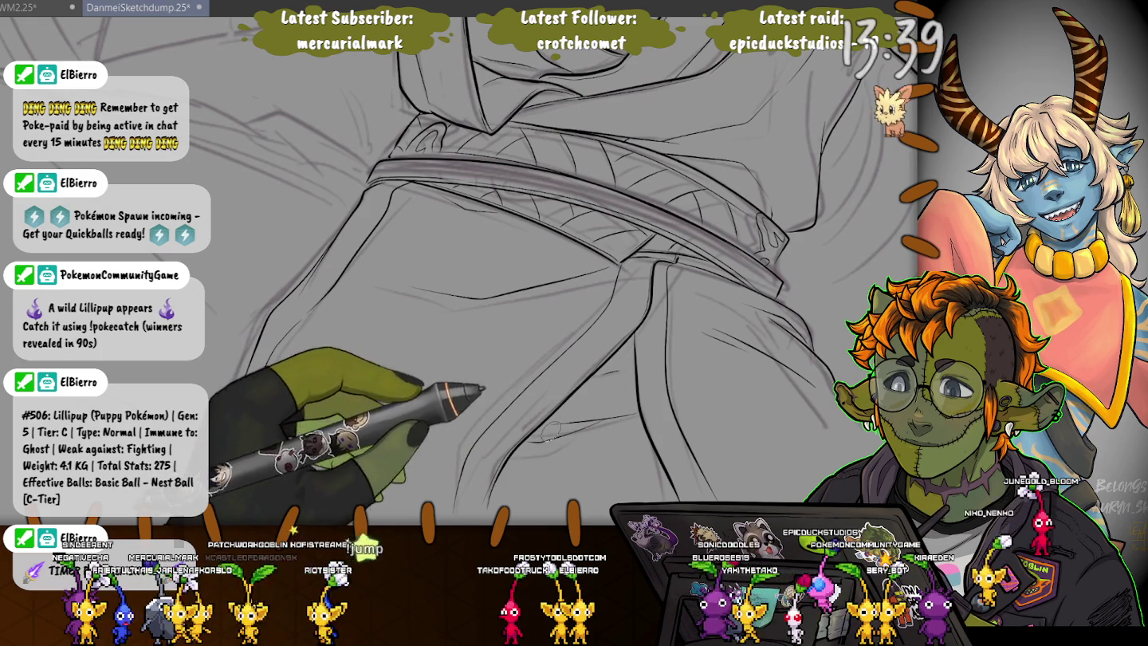
scroll(541, 441, "up", 3)
left_click_drag(507, 428, 539, 442)
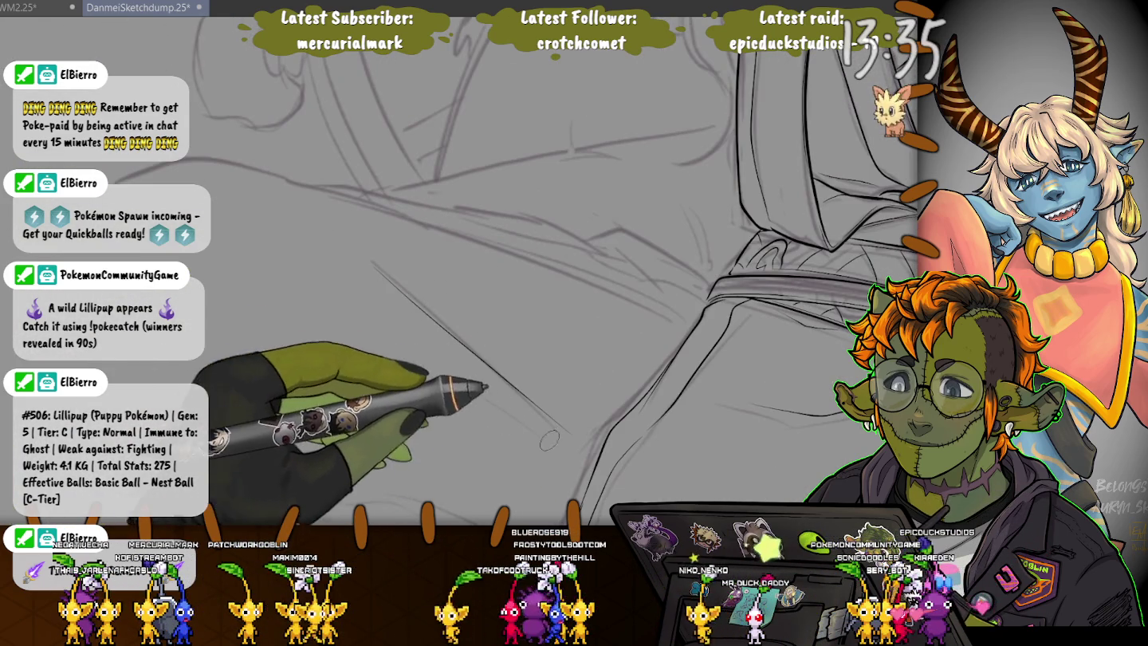
left_click_drag(586, 340, 420, 334)
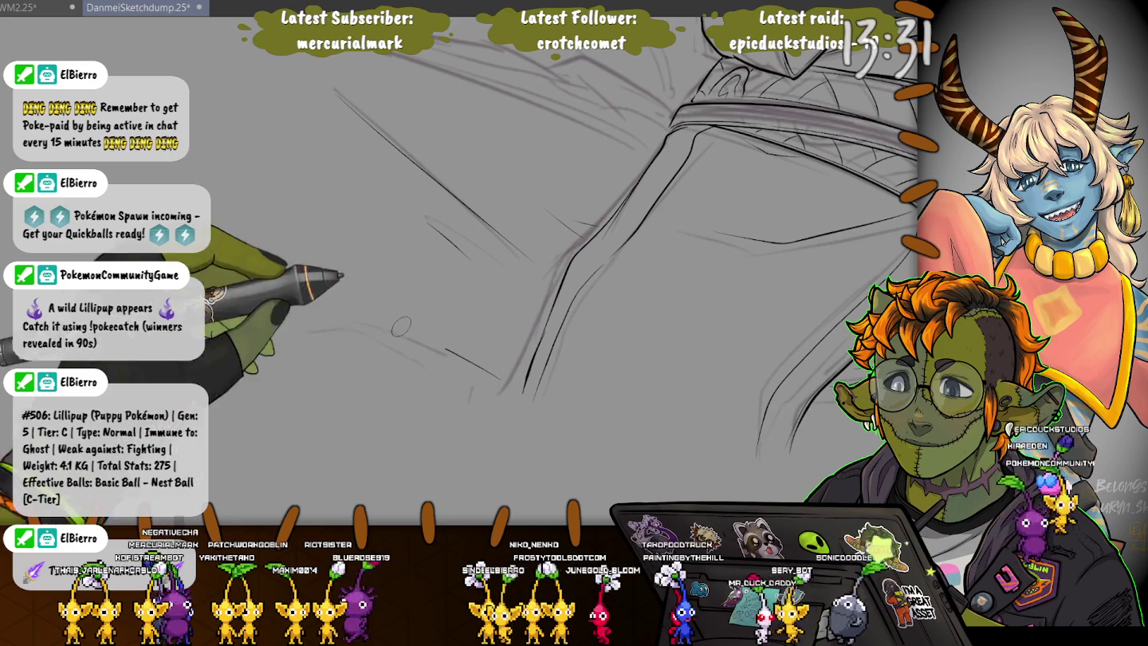
left_click_drag(419, 334, 460, 541)
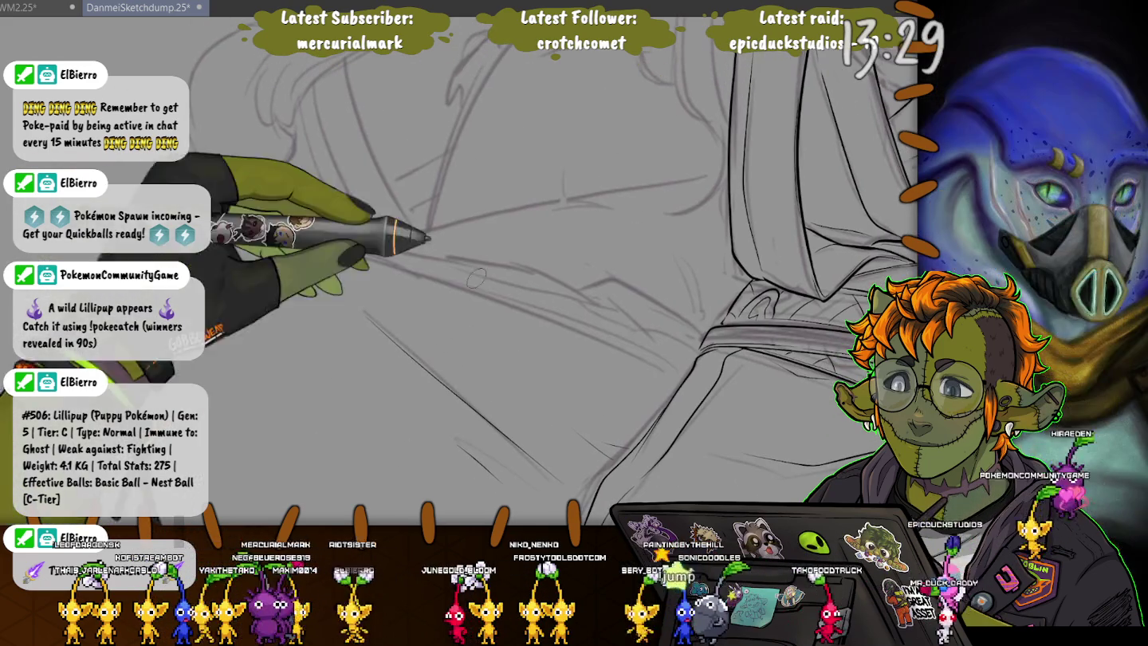
left_click_drag(615, 363, 660, 381)
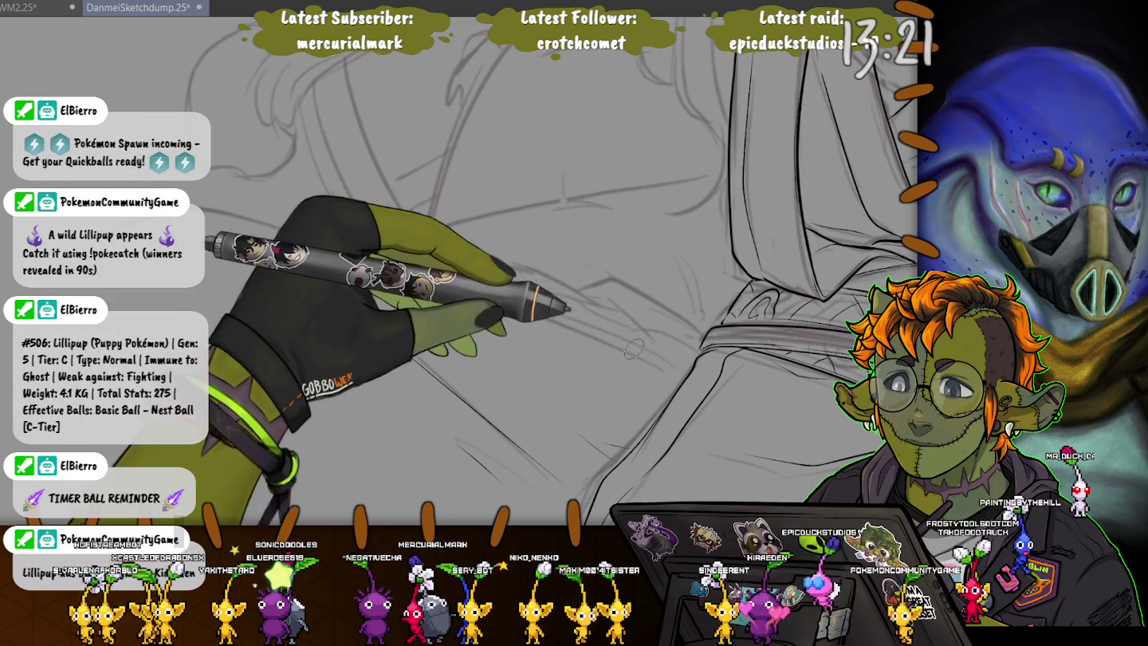
left_click_drag(691, 360, 433, 257)
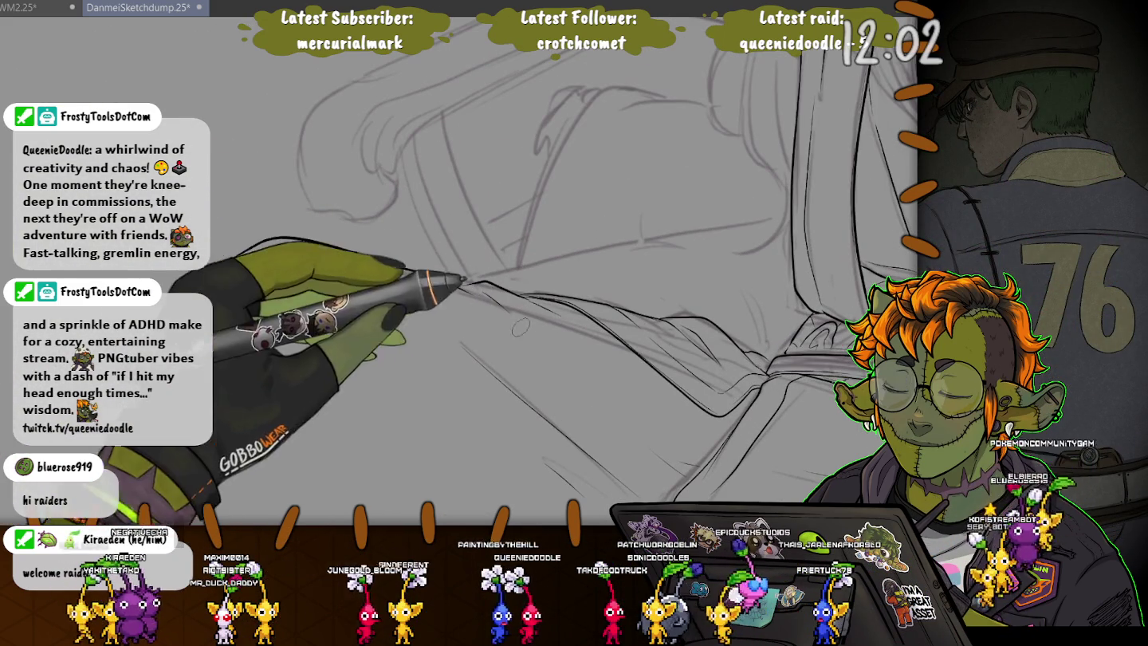
scroll(478, 271, "down", 2)
scroll(479, 271, "down", 3)
scroll(478, 271, "down", 3)
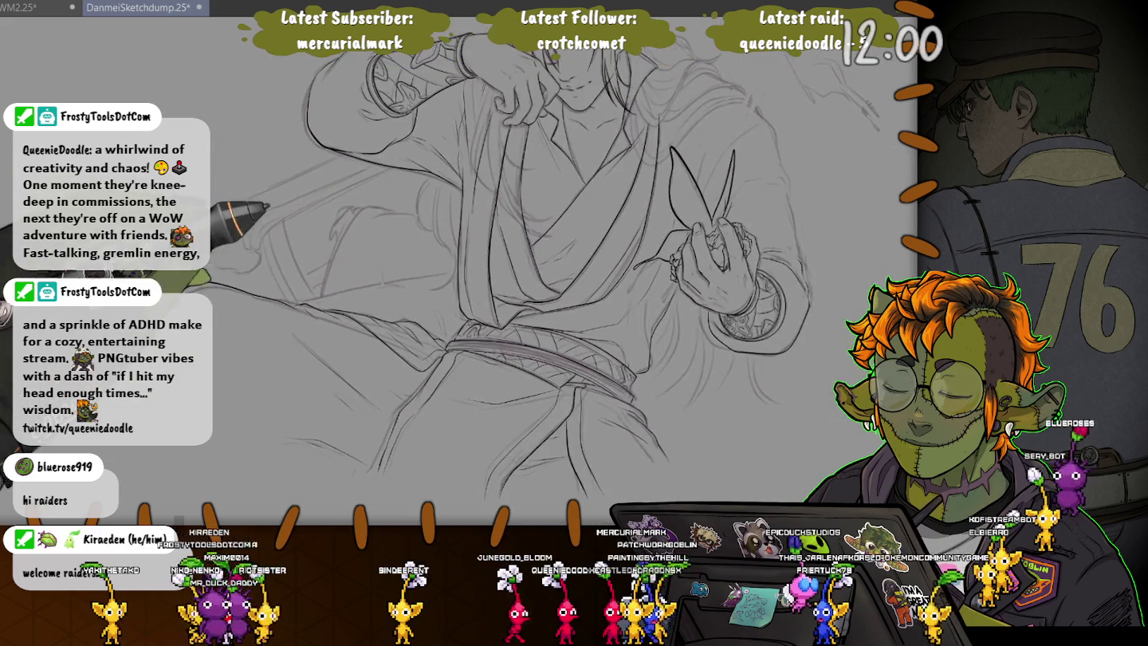
- Save the drawing, then zoom in and ink a line along the robe over the torso
scroll(526, 287, "up", 2)
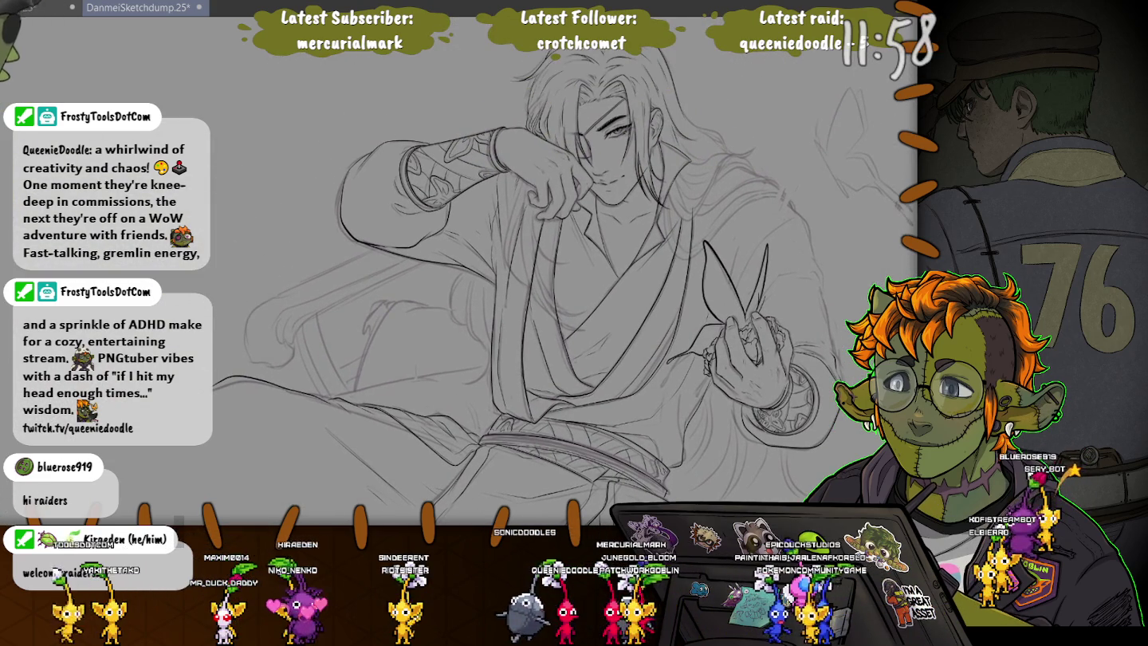
key("ctrl+s")
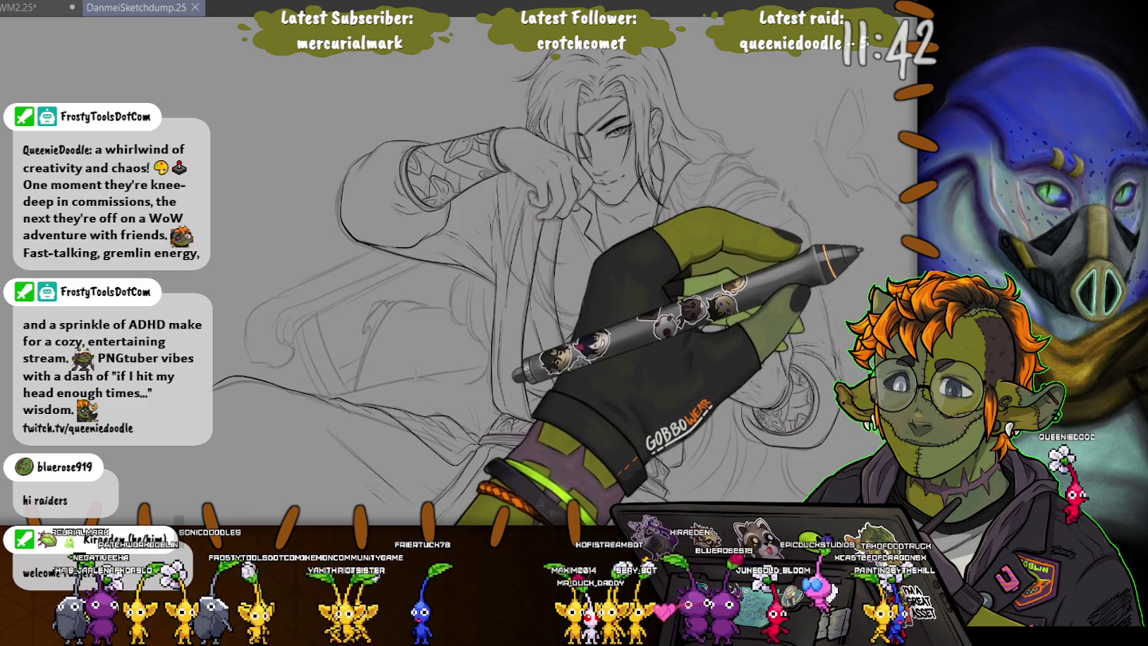
scroll(469, 247, "up", 3)
scroll(470, 246, "up", 2)
left_click_drag(459, 257, 476, 249)
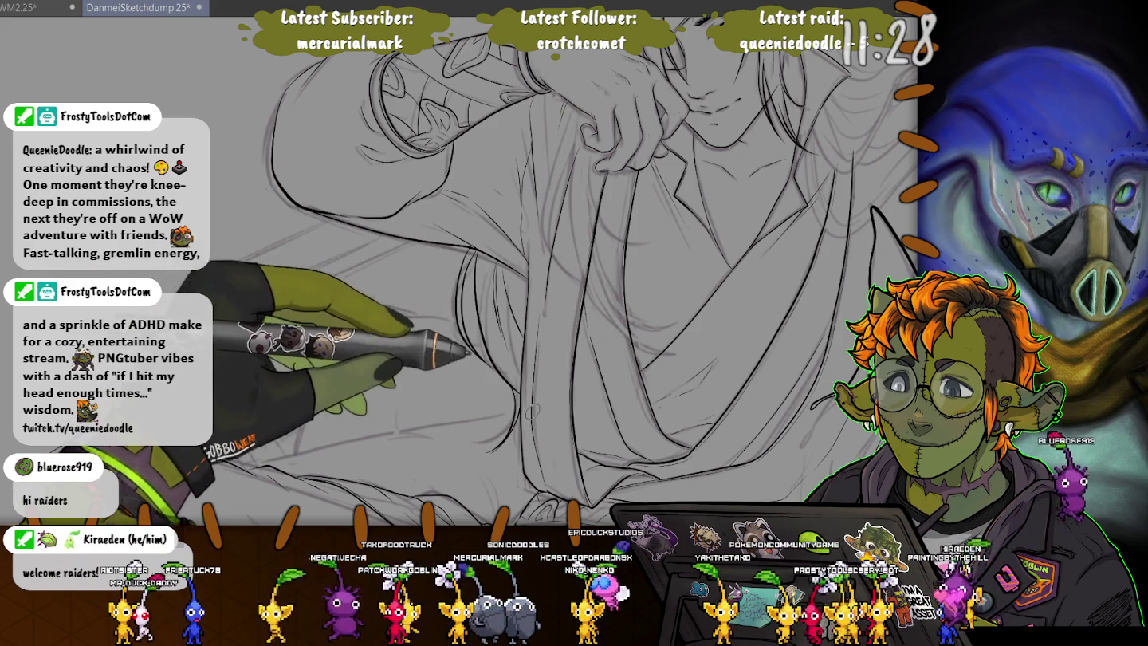
mouse_move(602, 475)
left_mouse_down()
mouse_move(526, 334)
mouse_move(437, 259)
left_mouse_up()
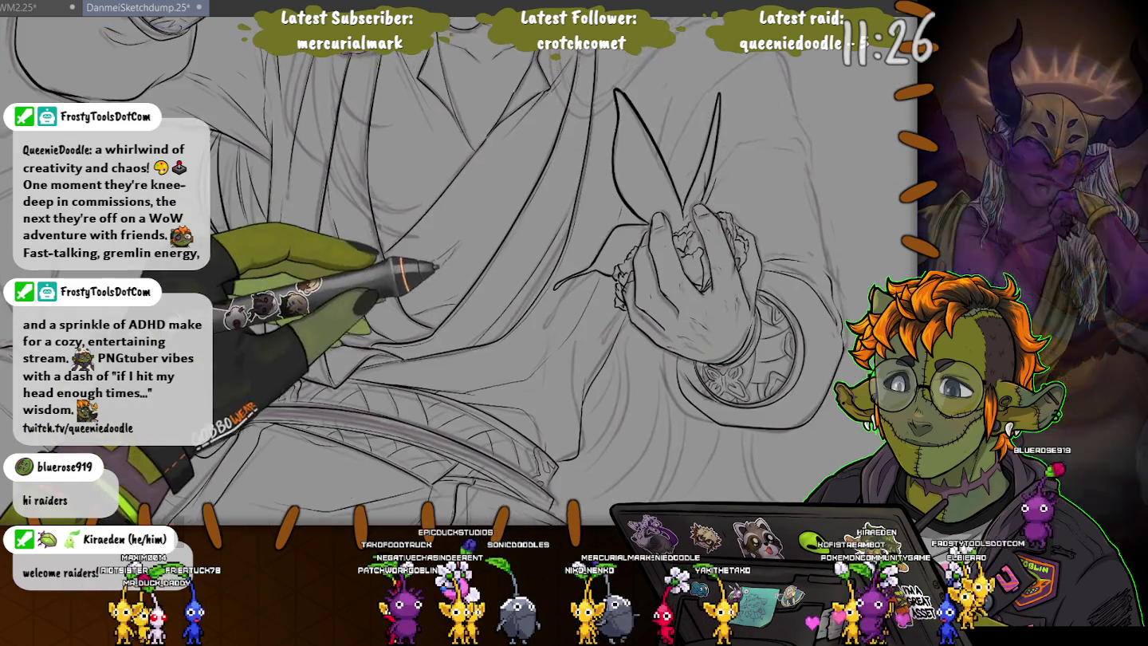
- Ink the sash and the robe's crossed lapels down the chest below the hand
scroll(437, 259, "down", 3)
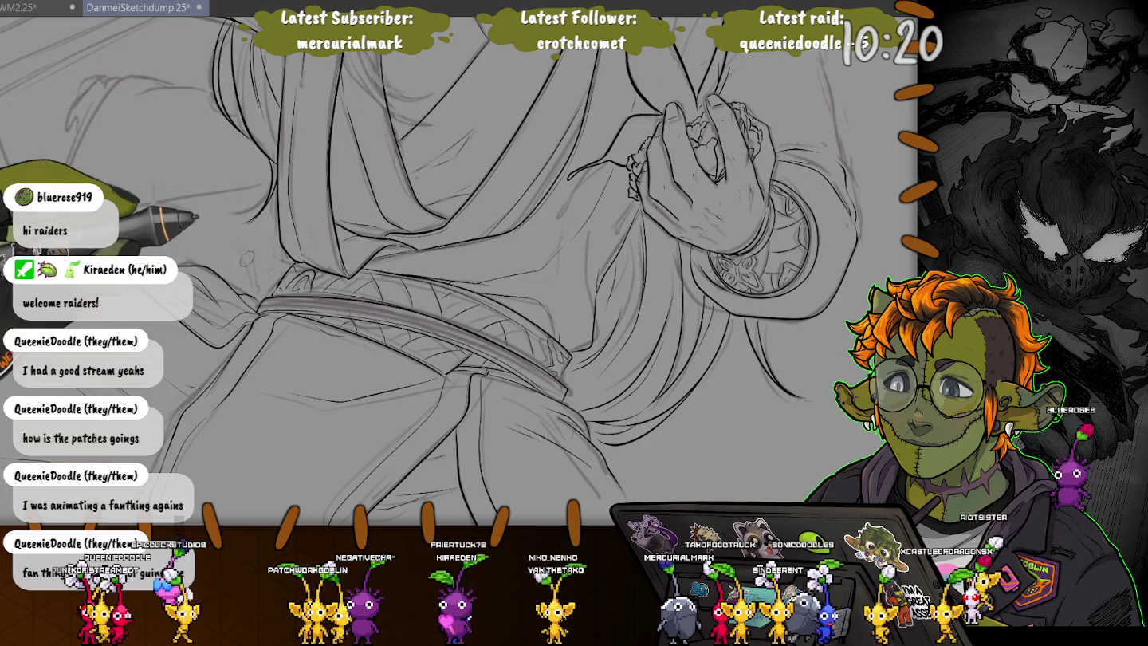
left_click_drag(419, 274, 381, 302)
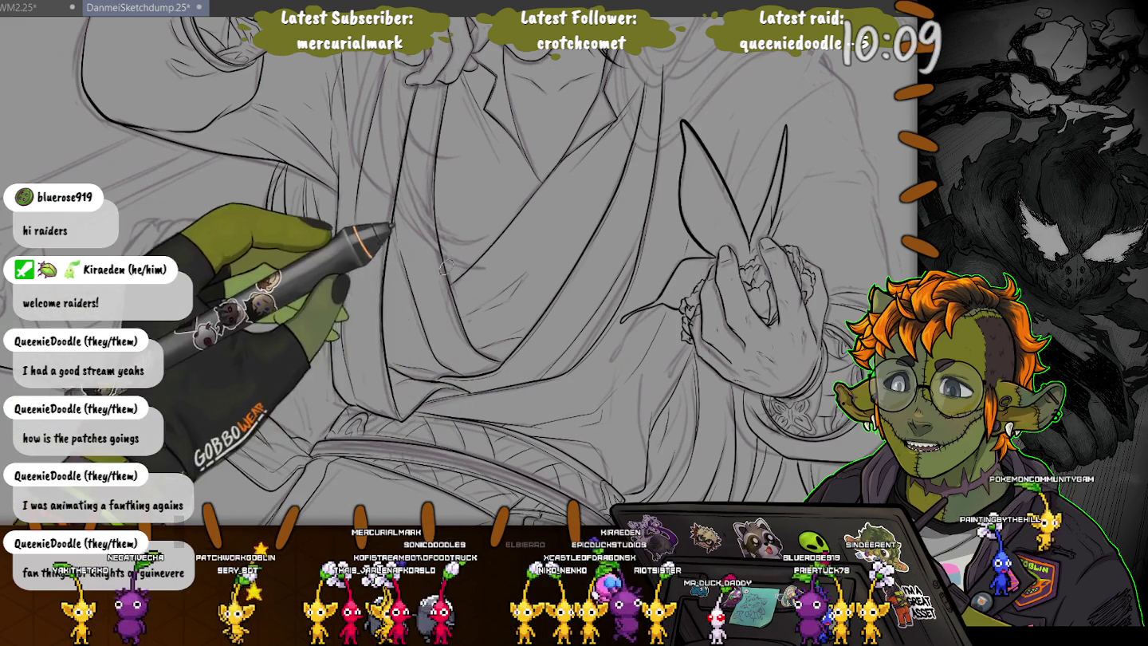
scroll(454, 271, "up", 3)
scroll(455, 303, "up", 2)
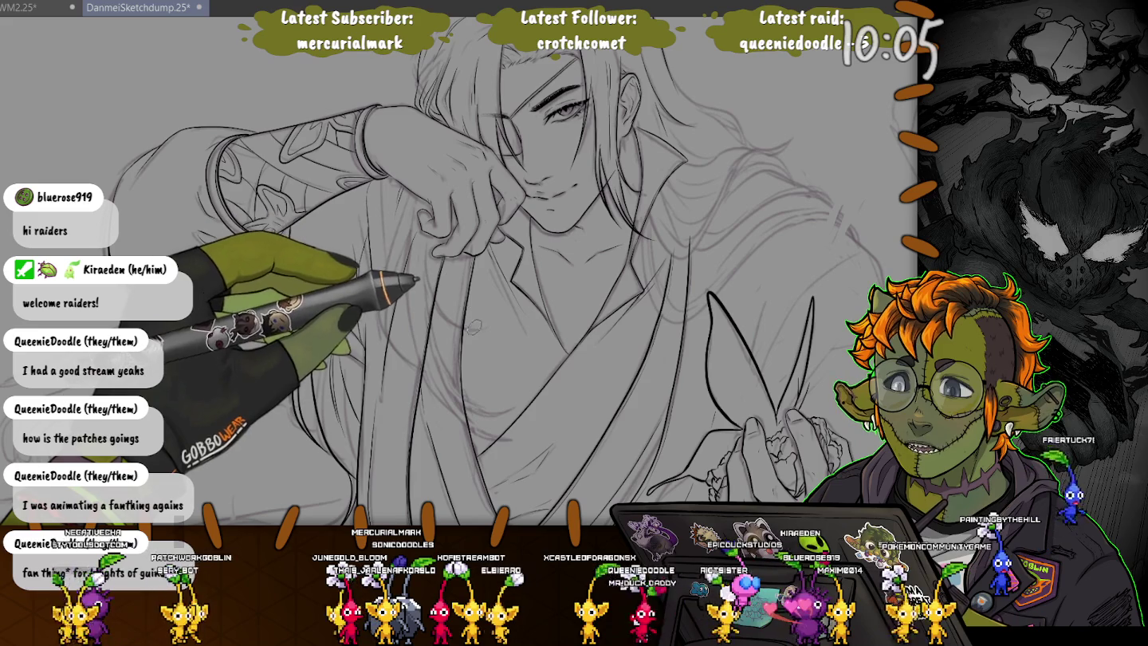
left_click_drag(476, 326, 473, 328)
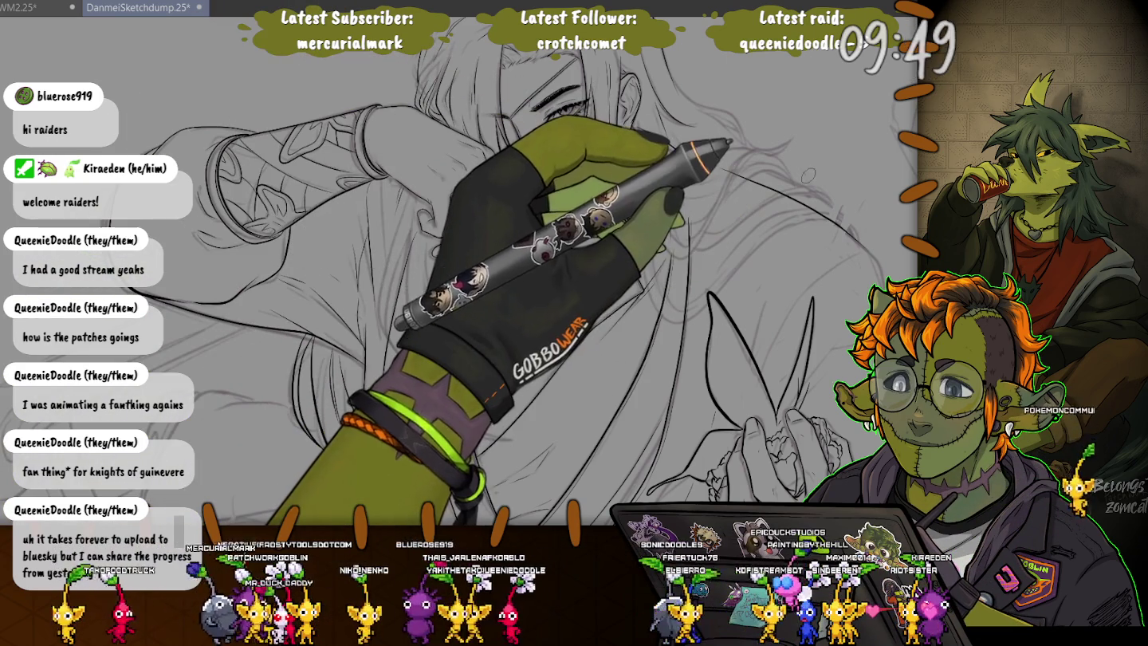
mouse_move(463, 276)
left_mouse_down()
mouse_move(320, 140)
mouse_move(447, 276)
left_mouse_up()
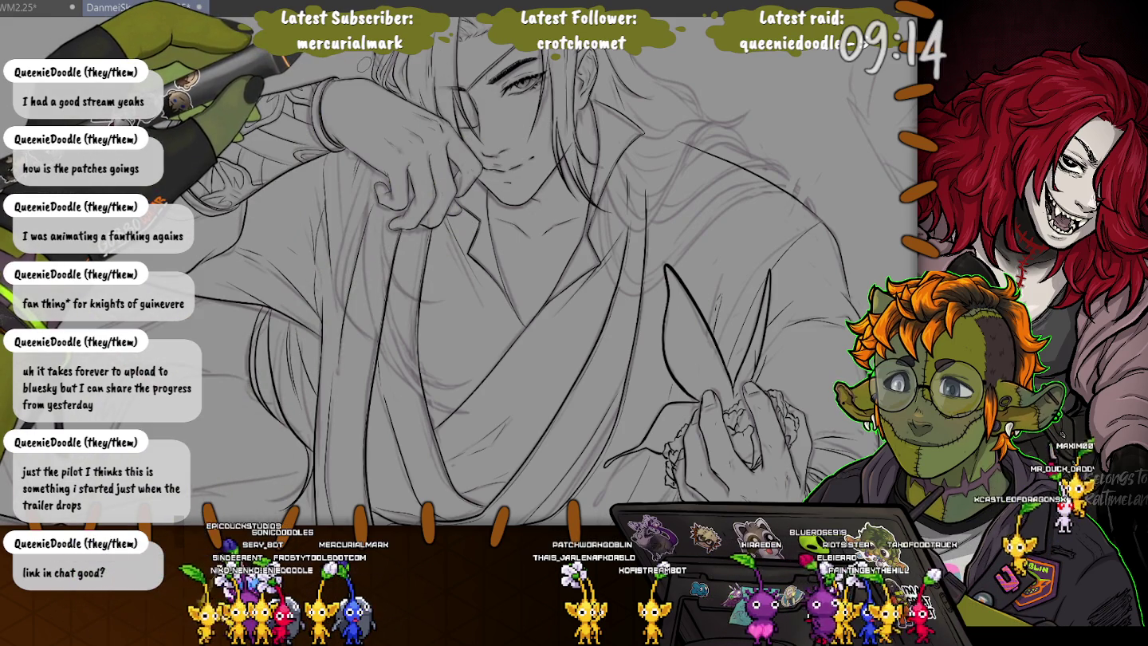
scroll(514, 271, "up", 2)
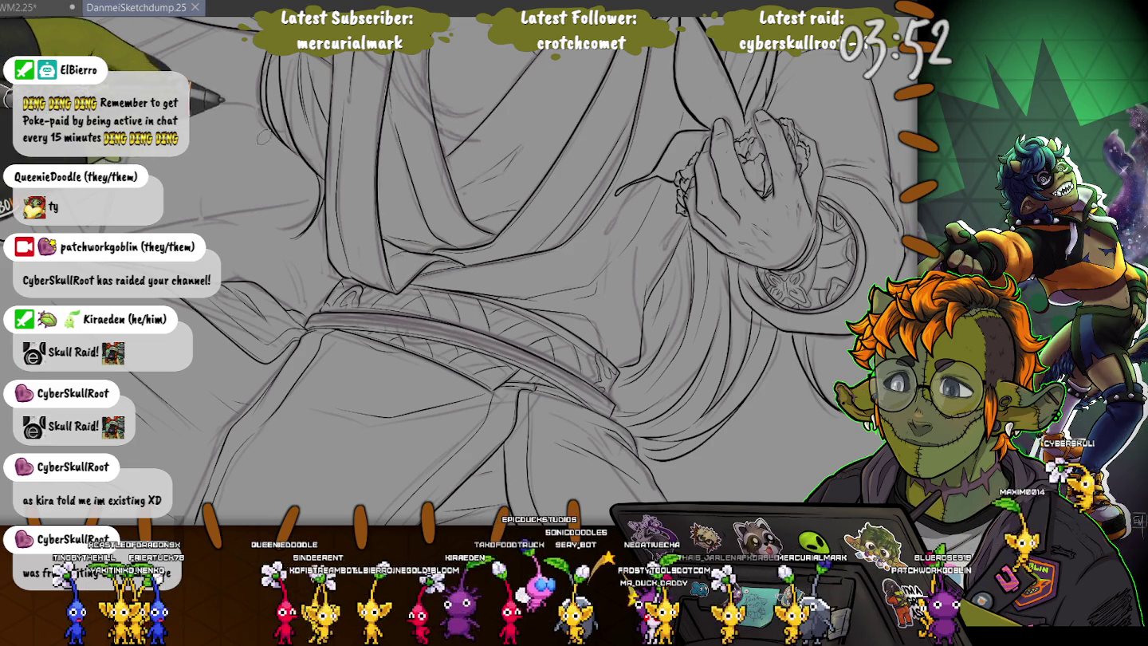
- Zoom in on the face after darkening the robe folds near the hand and sash
scroll(458, 271, "up", 3)
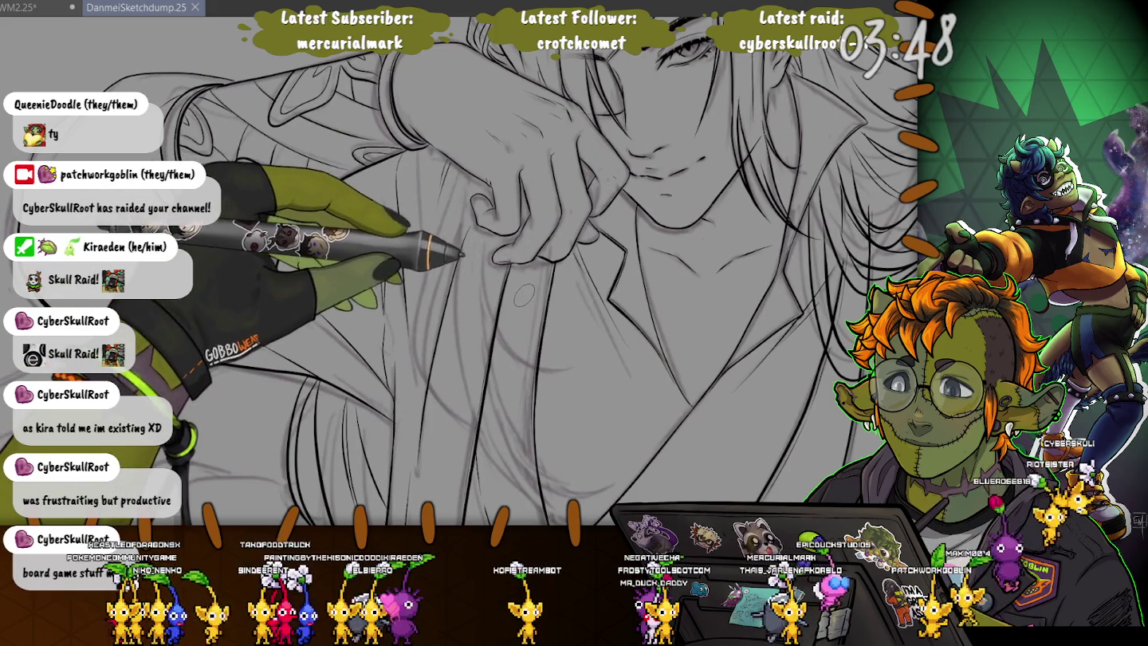
- Ink the braid hanging over the chest, down to its lower part
left_click_drag(524, 275, 519, 267)
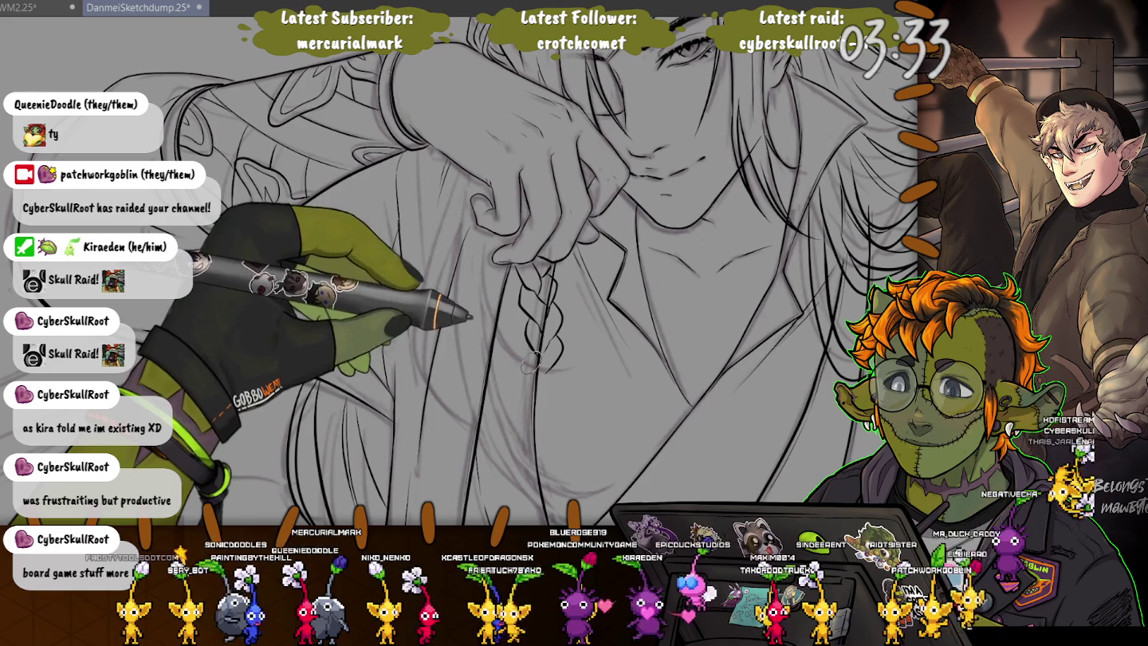
scroll(502, 271, "down", 2)
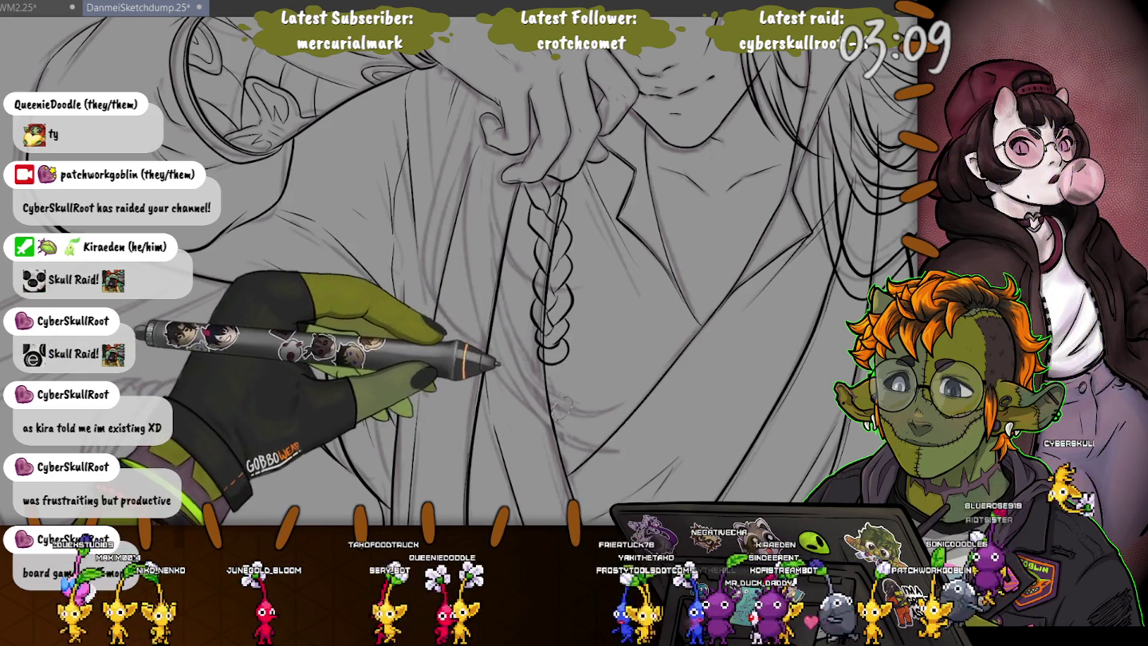
left_click_drag(525, 392, 542, 379)
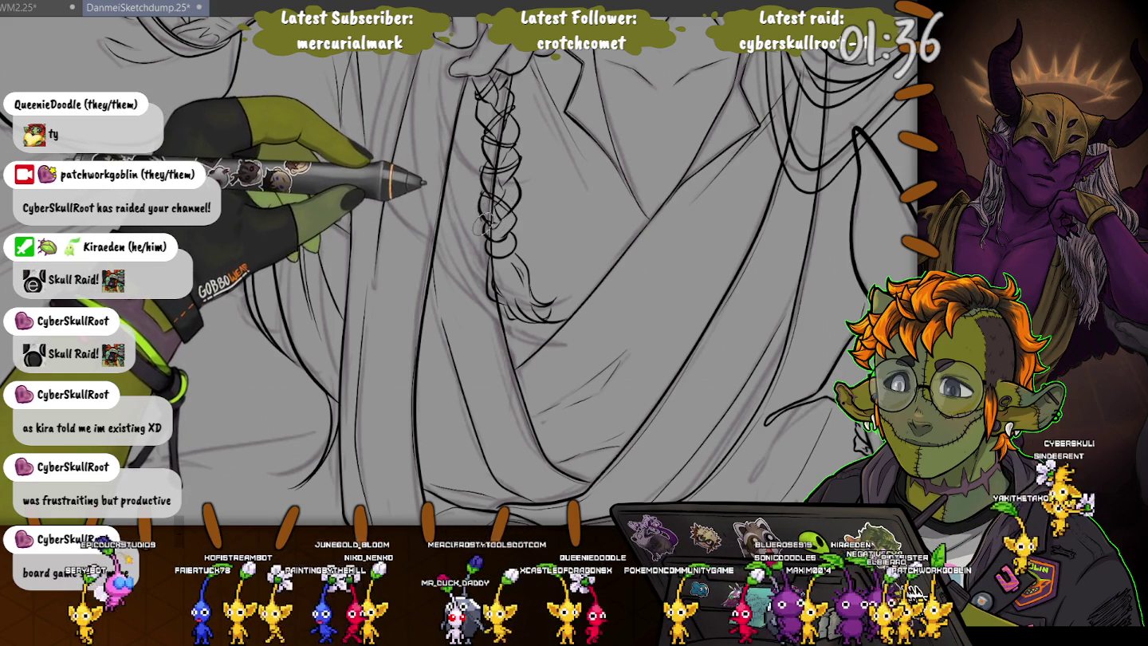
- Center the face, raised arm and braid in view, then switch to the Bluesky post
left_click_drag(363, 145, 490, 405)
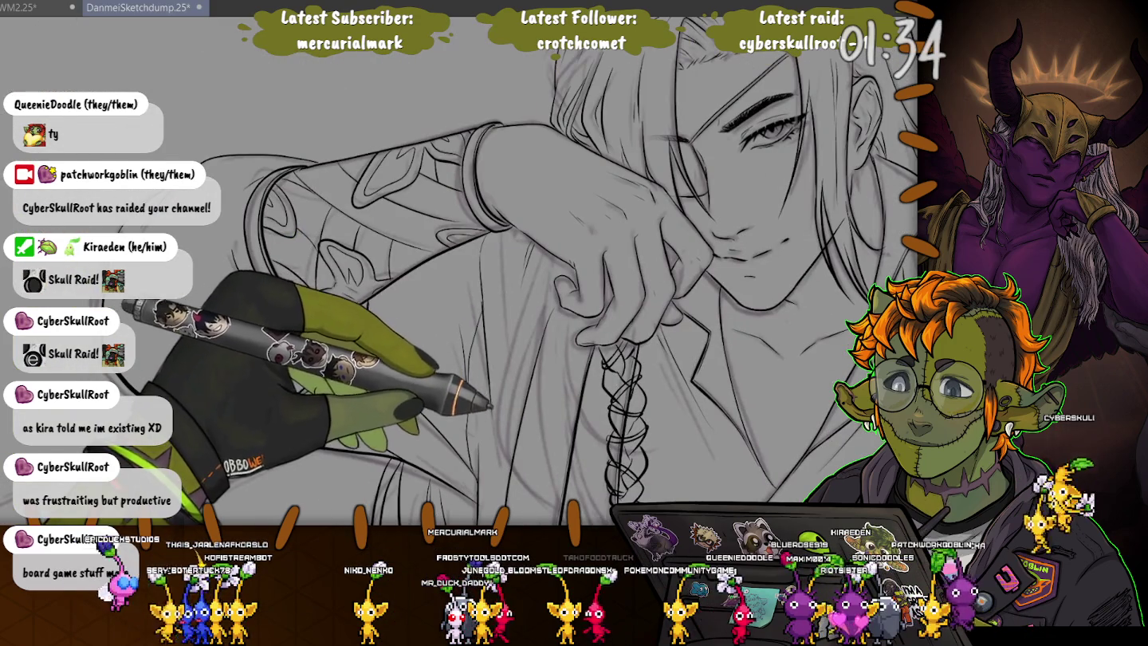
left_click_drag(558, 319, 554, 287)
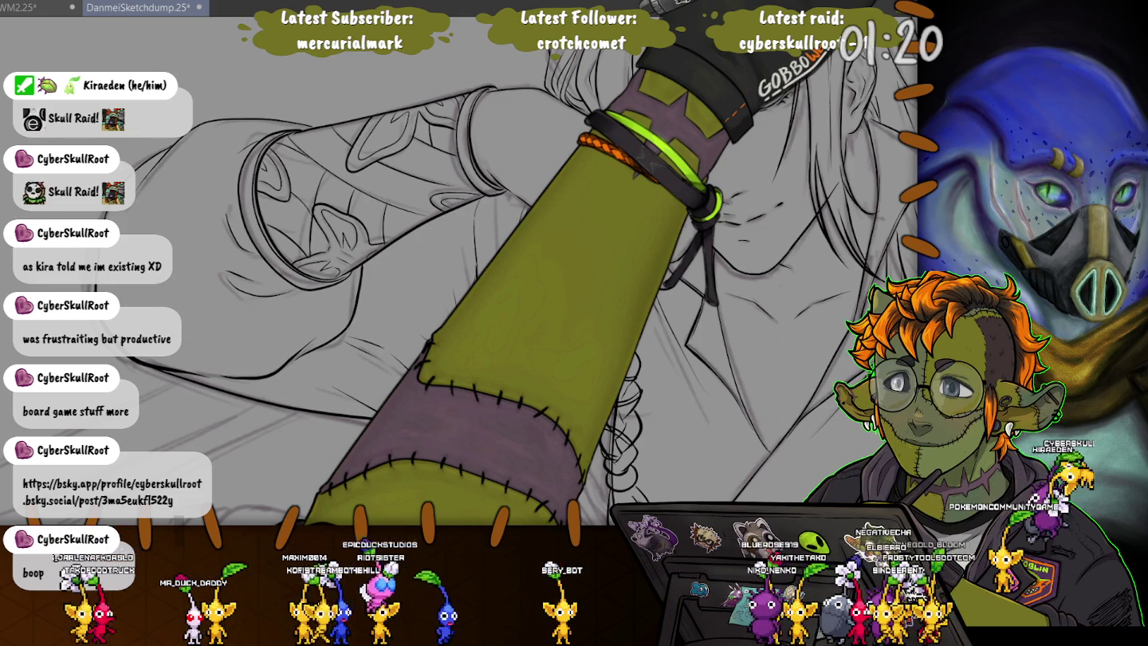
key("alt+Tab")
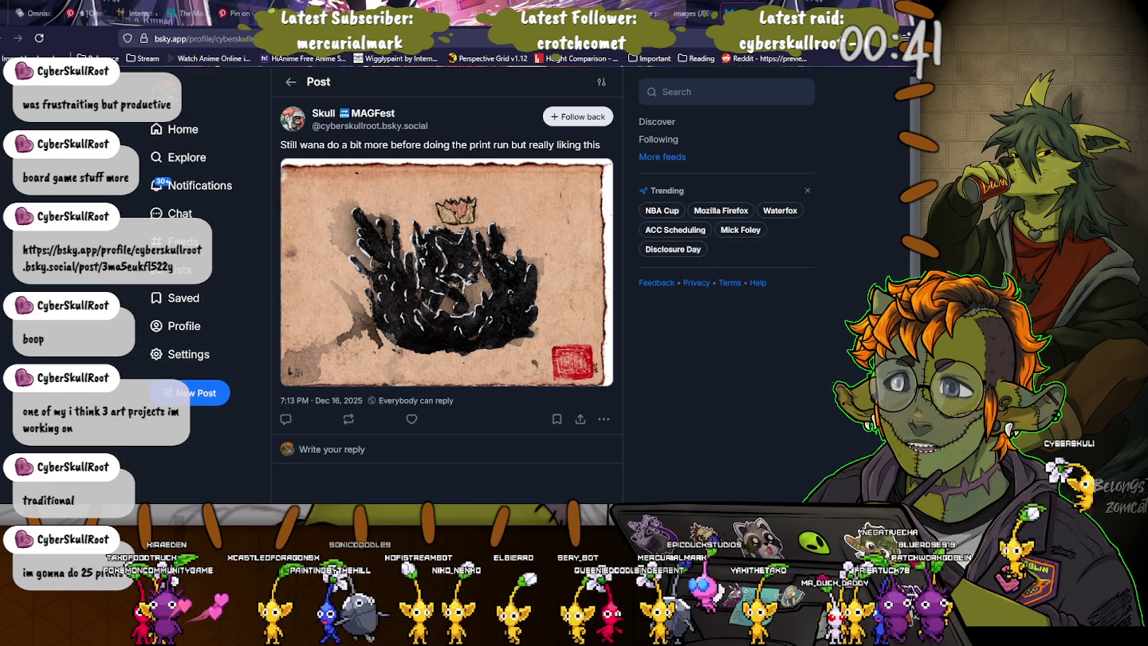
key("alt+Tab")
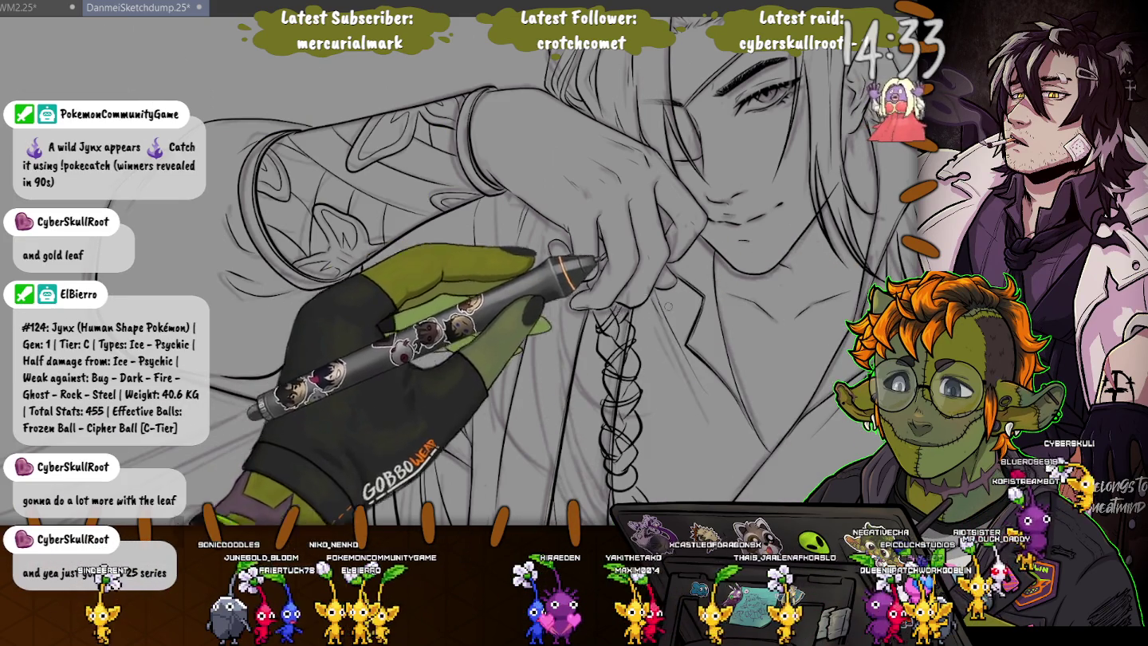
- Zoom in closely on the braid and the sleeved hand
scroll(615, 314, "up", 2)
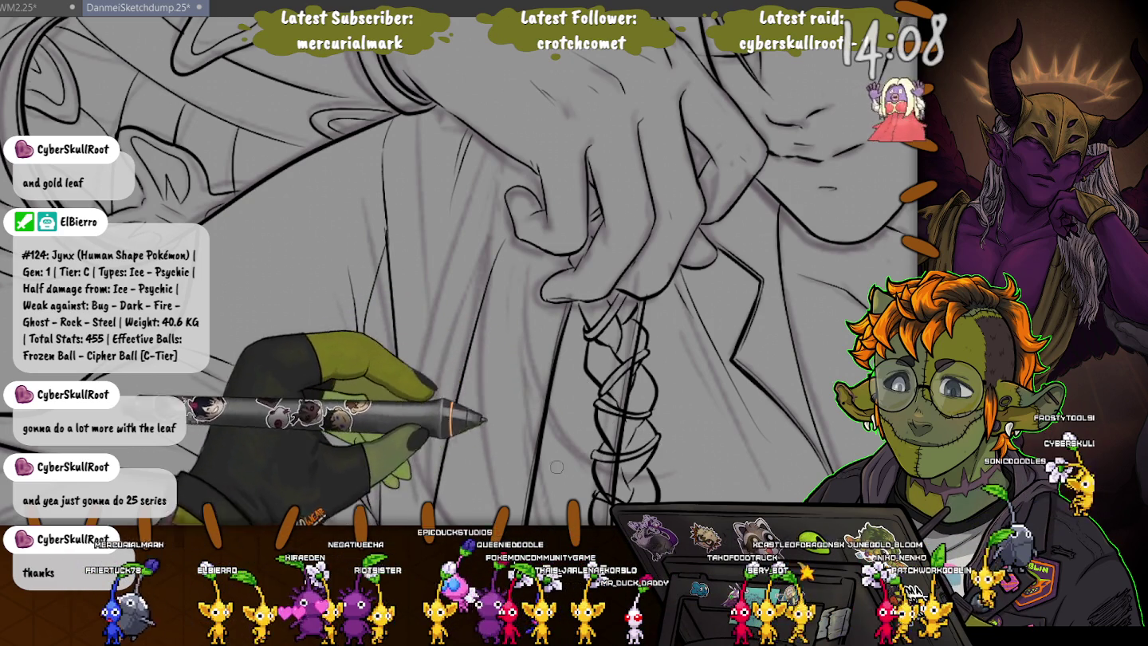
- Ink the braid's wrapping cords down to its tapered tuft, plus the surrounding robe folds
scroll(604, 444, "down", 3)
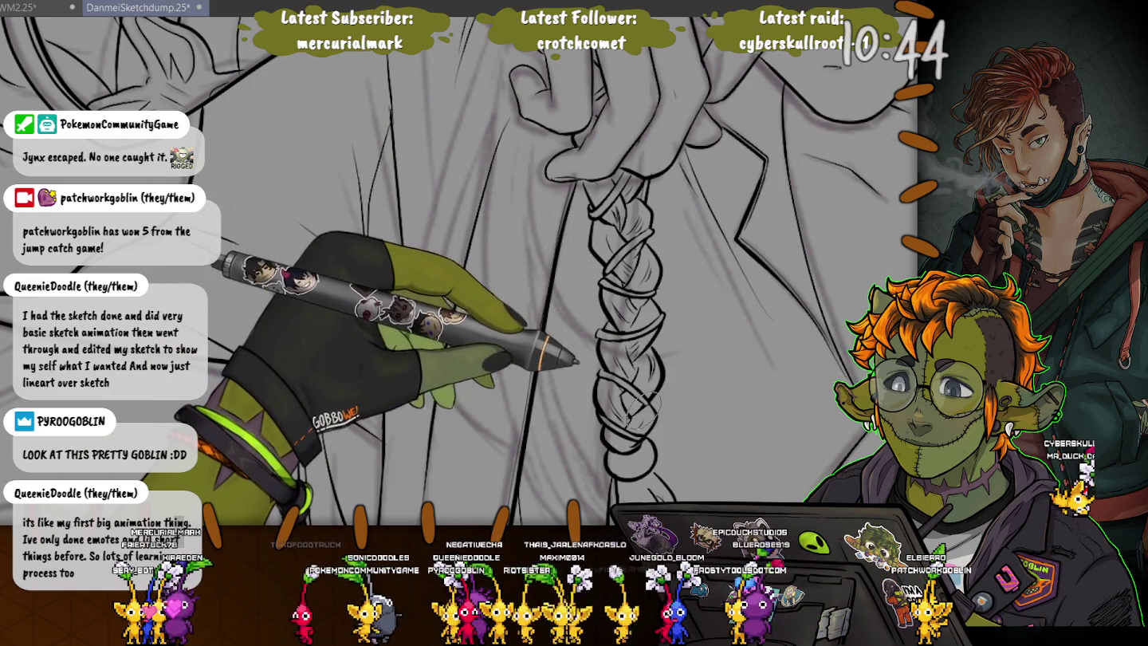
left_click_drag(651, 407, 614, 312)
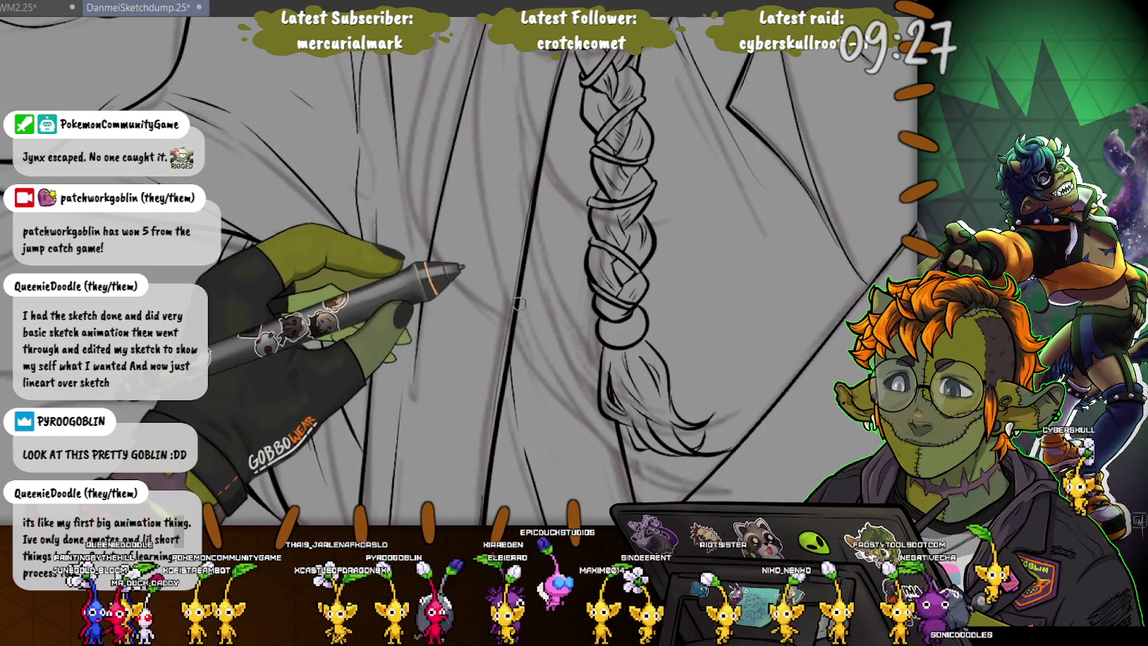
scroll(478, 263, "down", 2)
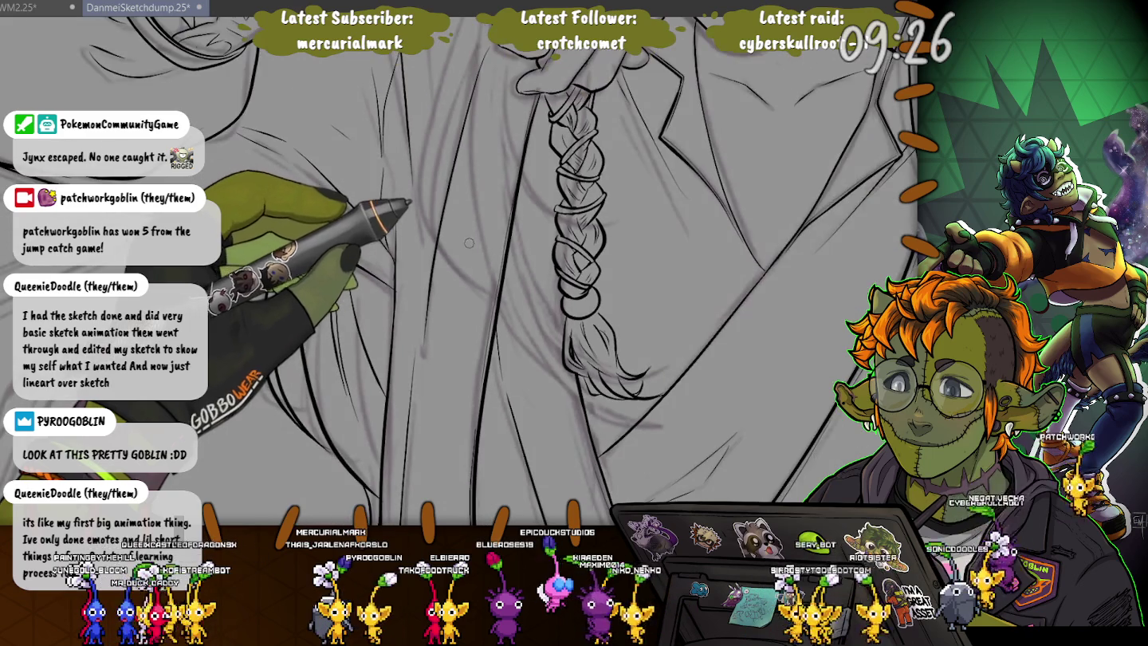
scroll(469, 254, "down", 1)
scroll(469, 254, "down", 1)
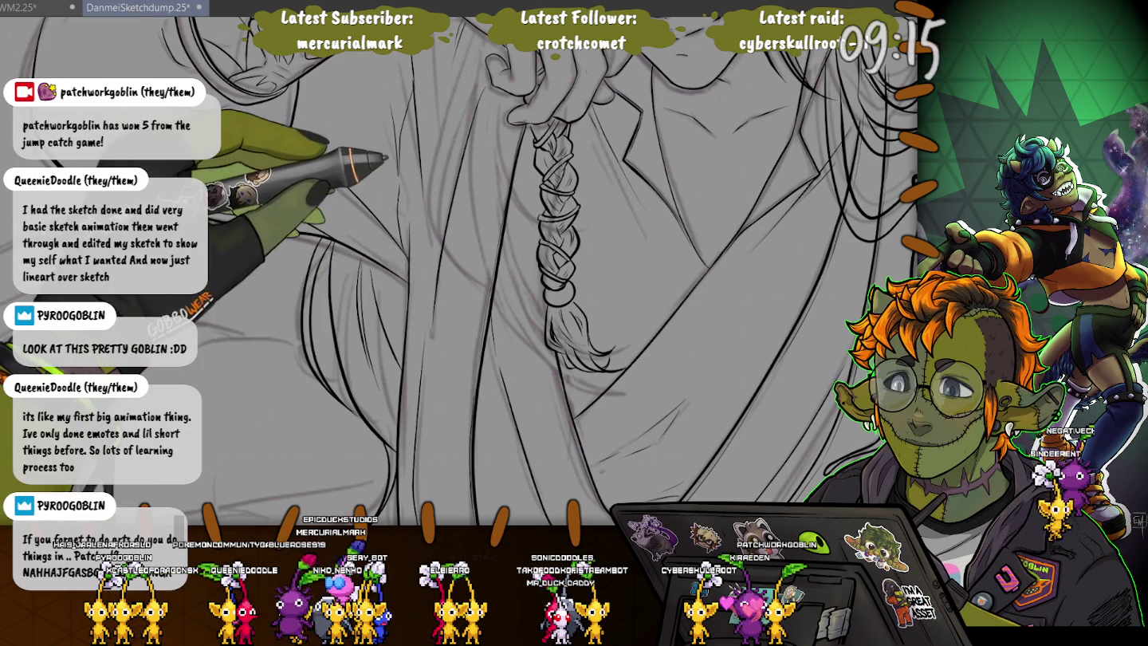
scroll(459, 271, "up", 3)
scroll(459, 270, "up", 3)
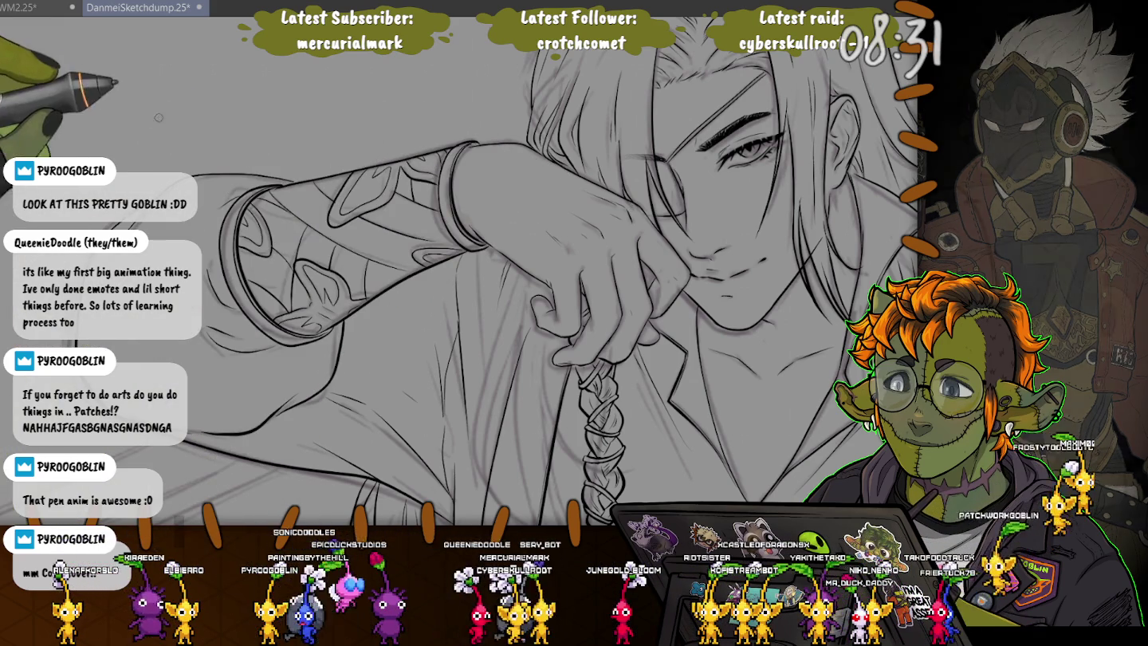
- Frame the face and ink the long hair strands flowing down beside it
left_click_drag(590, 375, 494, 287)
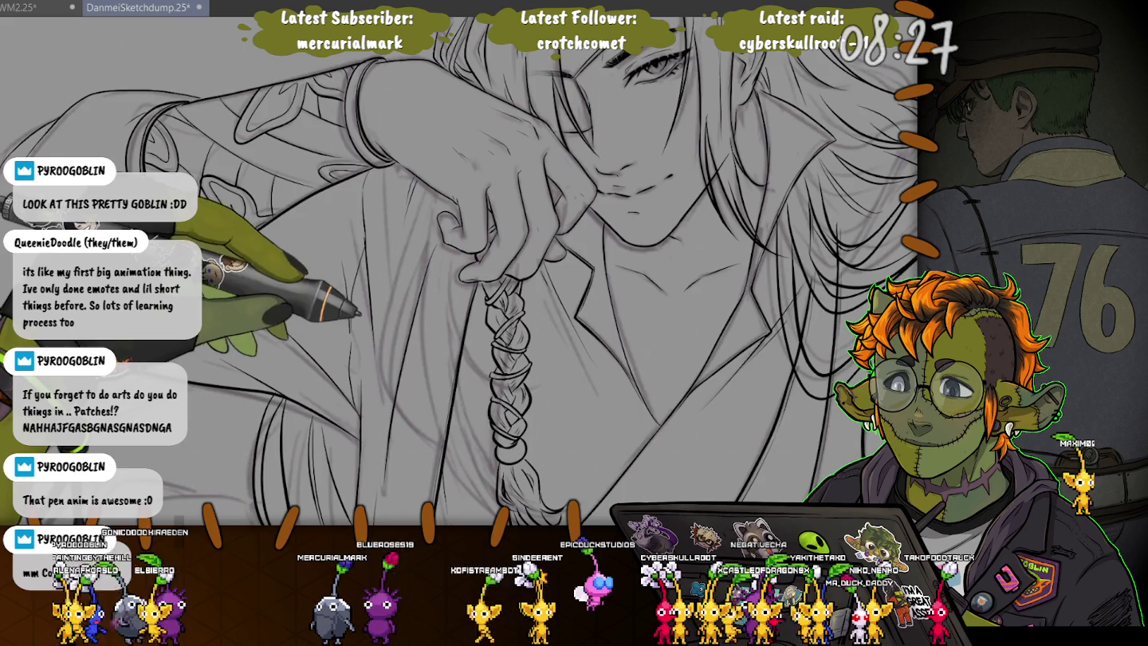
left_click_drag(591, 287, 431, 407)
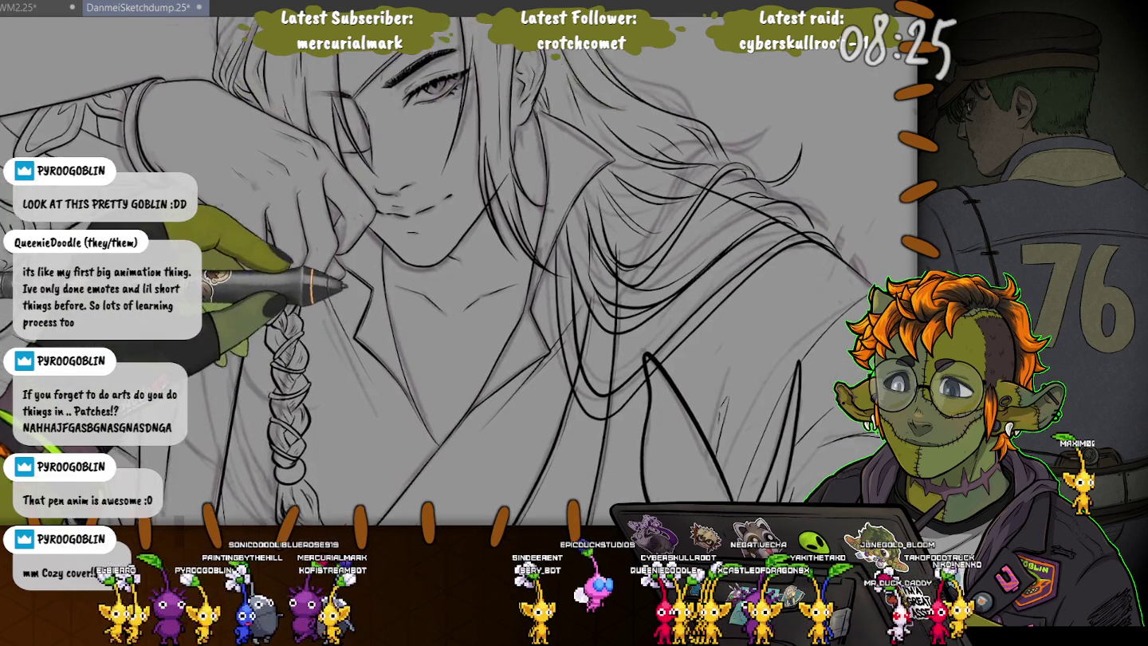
left_click_drag(867, 422, 803, 386)
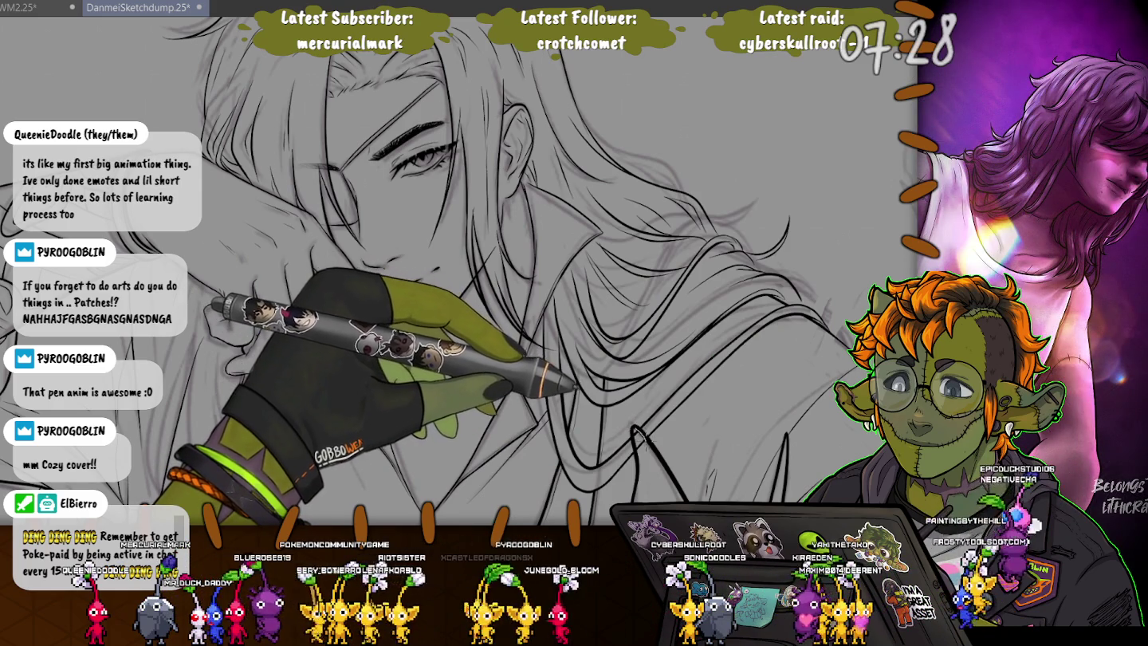
key("ctrl+a")
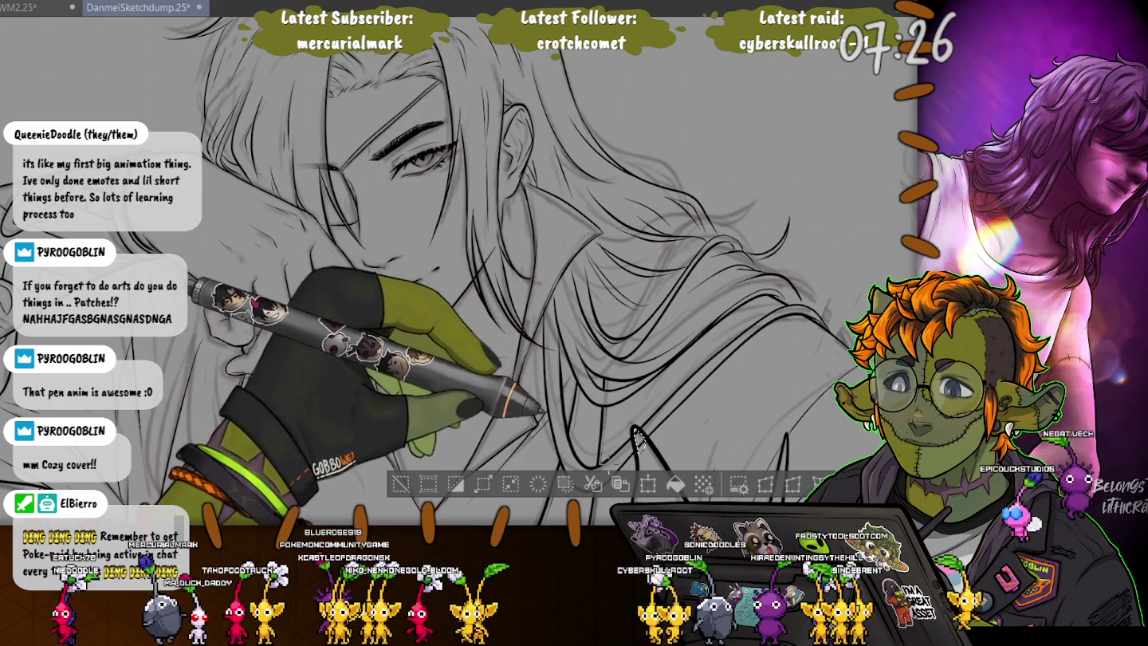
scroll(637, 433, "up", 2)
scroll(635, 422, "up", 2)
scroll(630, 411, "up", 2)
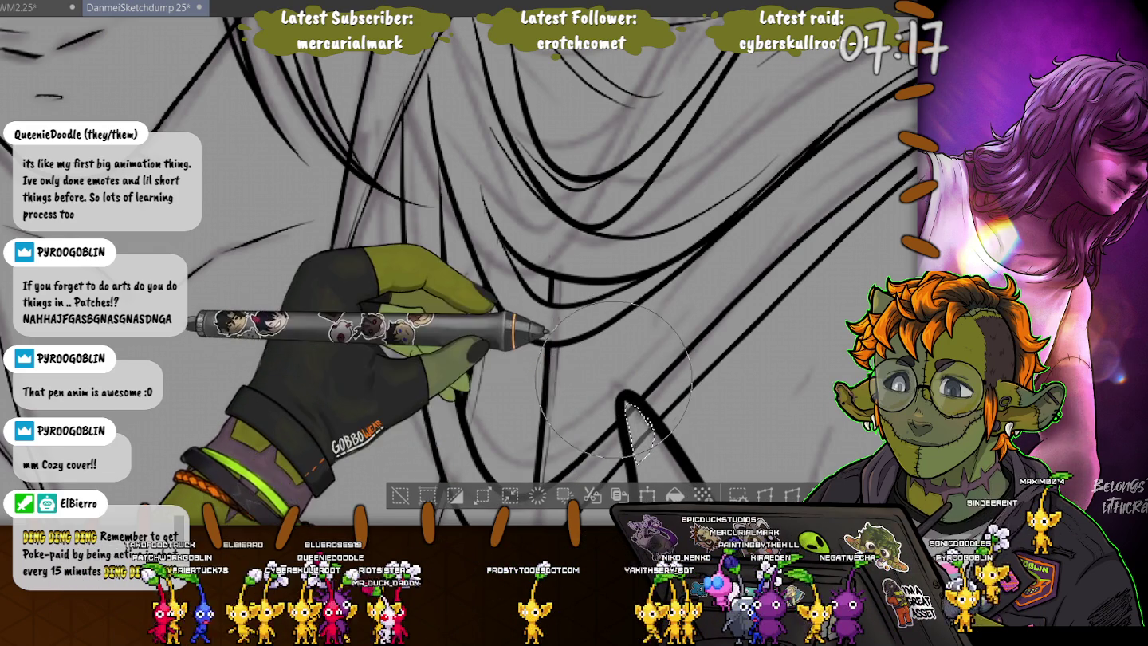
key("ctrl+d")
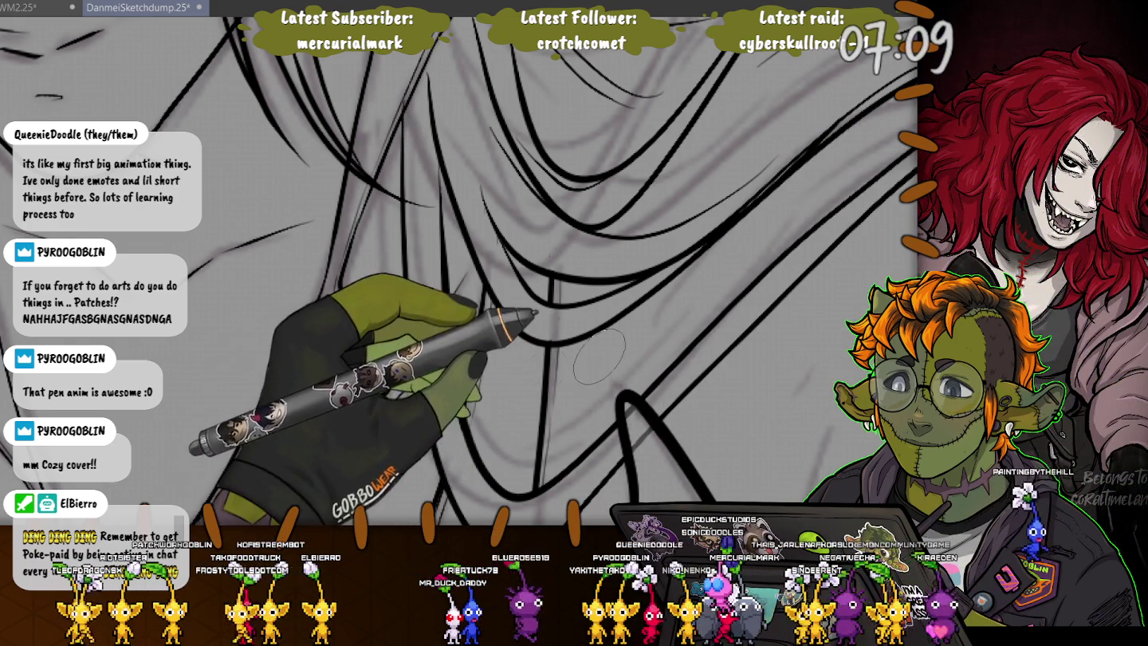
scroll(566, 332, "down", 3)
scroll(564, 332, "down", 3)
scroll(565, 332, "down", 2)
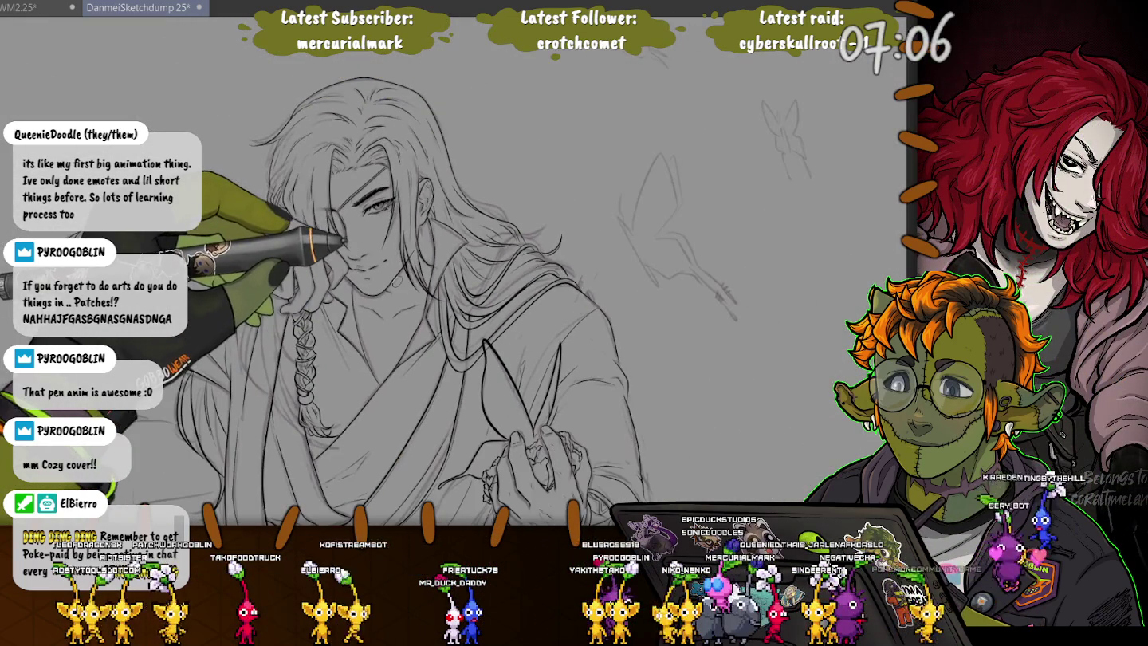
scroll(614, 459, "up", 3)
scroll(614, 458, "up", 3)
scroll(613, 458, "up", 2)
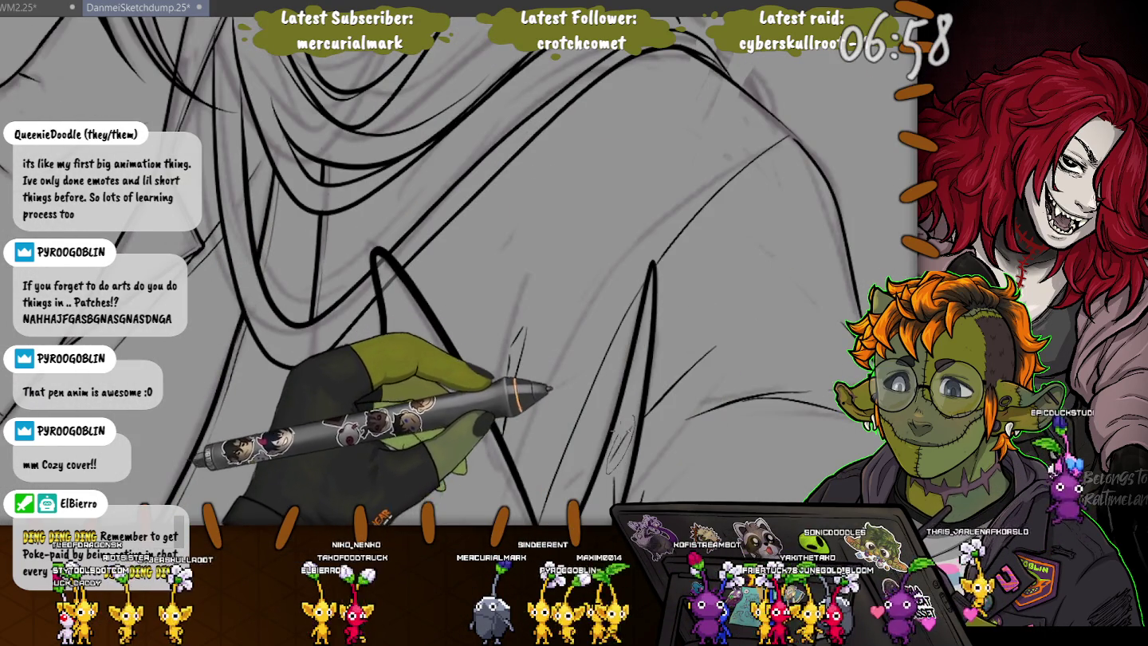
left_click_drag(634, 419, 610, 470)
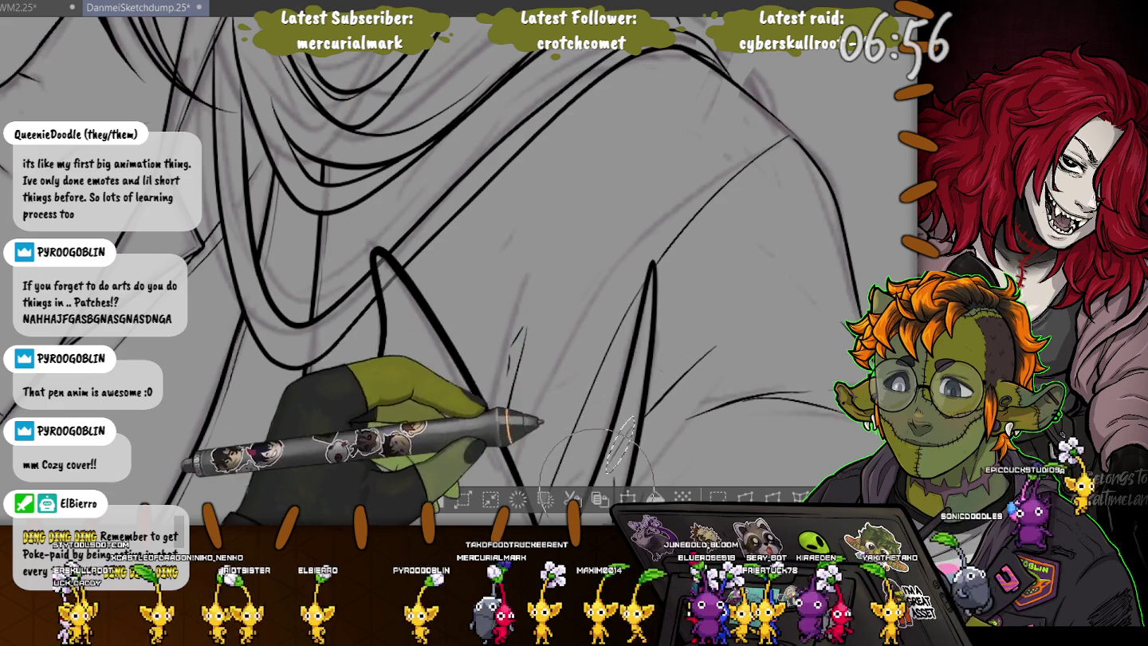
key("ctrl+d")
scroll(528, 277, "down", 5)
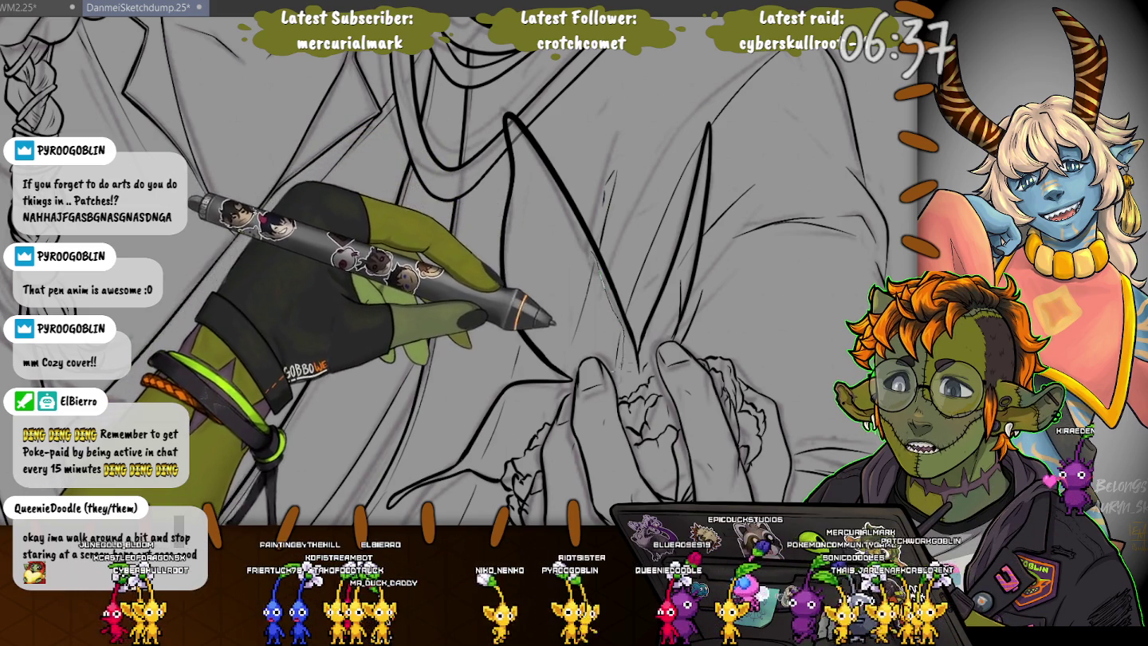
left_click_drag(591, 254, 616, 369)
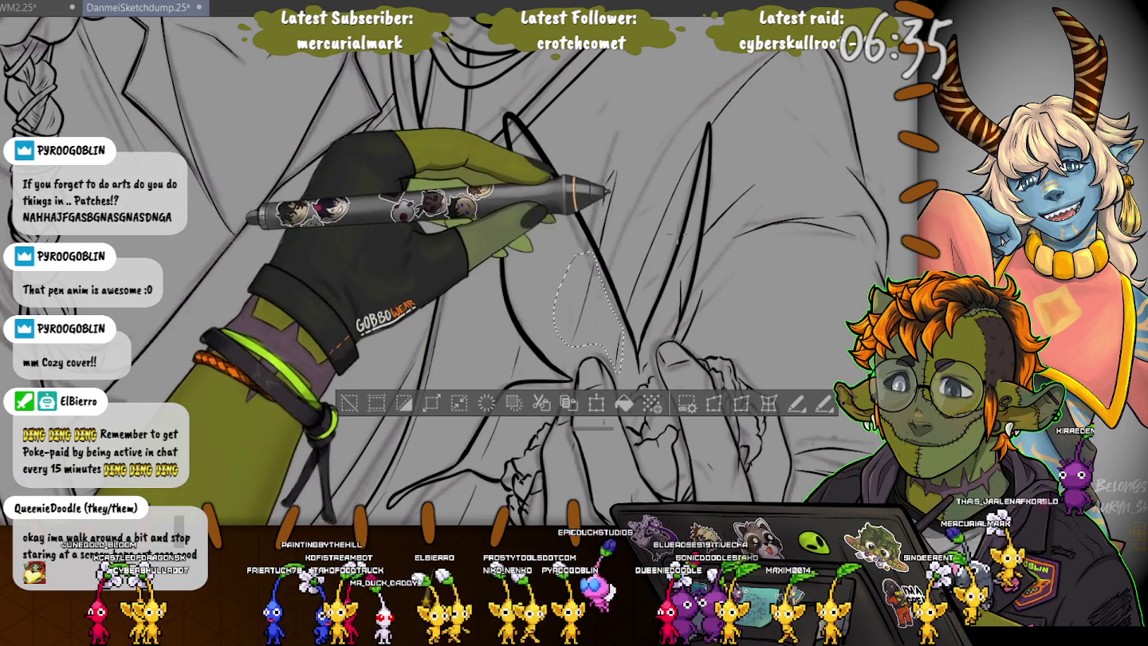
left_click_drag(590, 428, 542, 247)
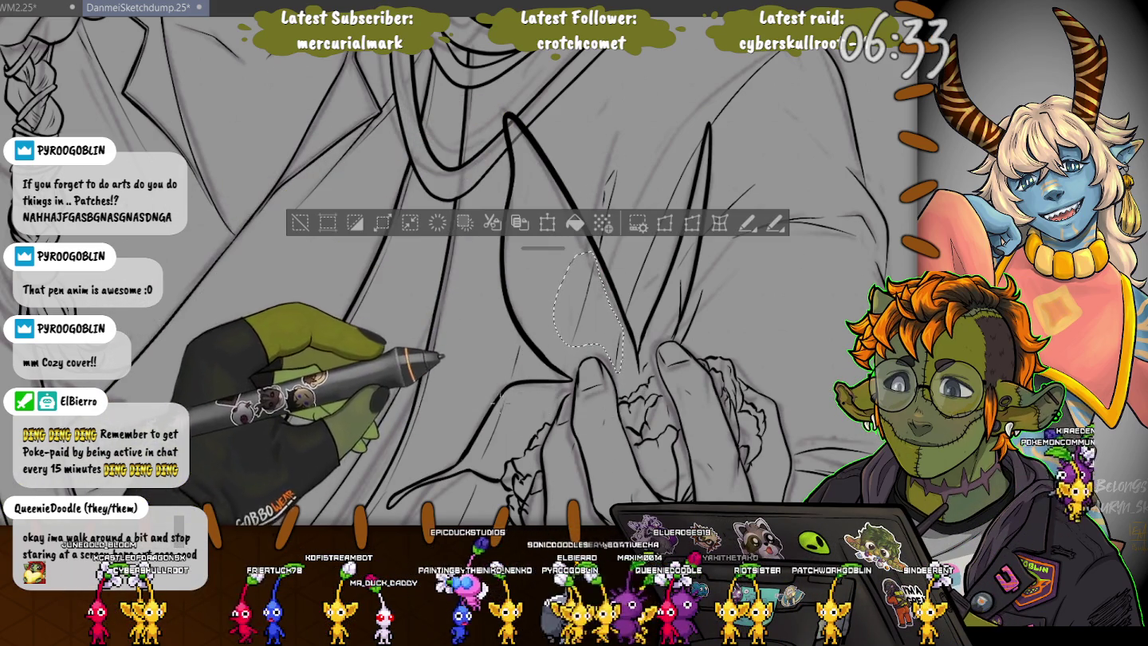
left_click_drag(478, 463, 509, 398)
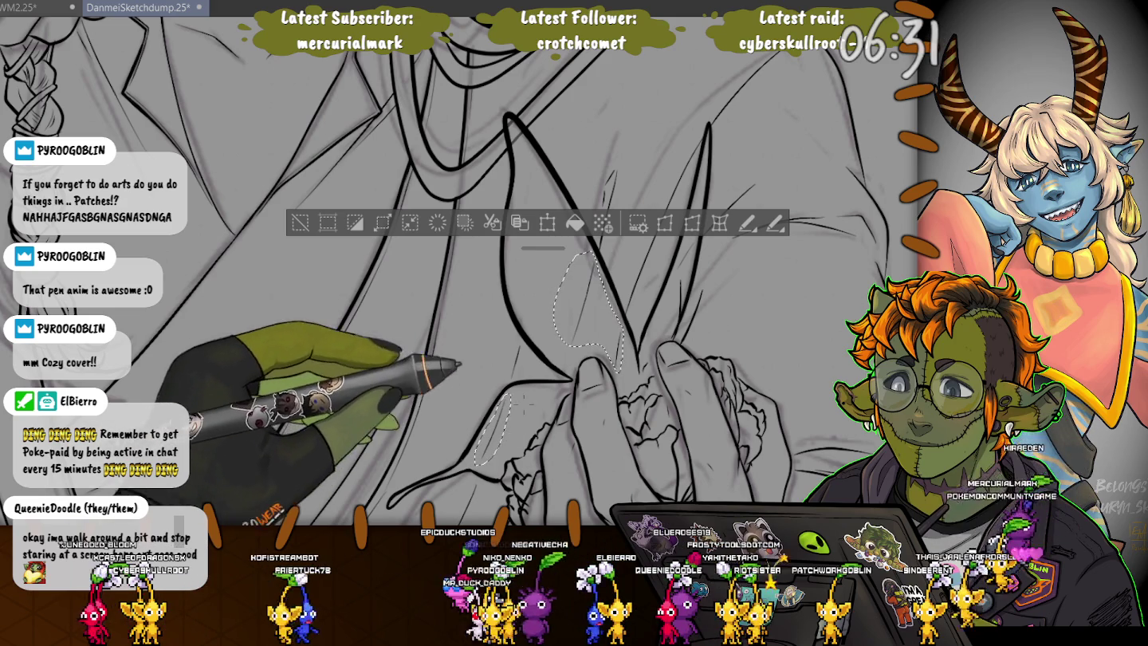
left_click_drag(498, 227, 533, 256)
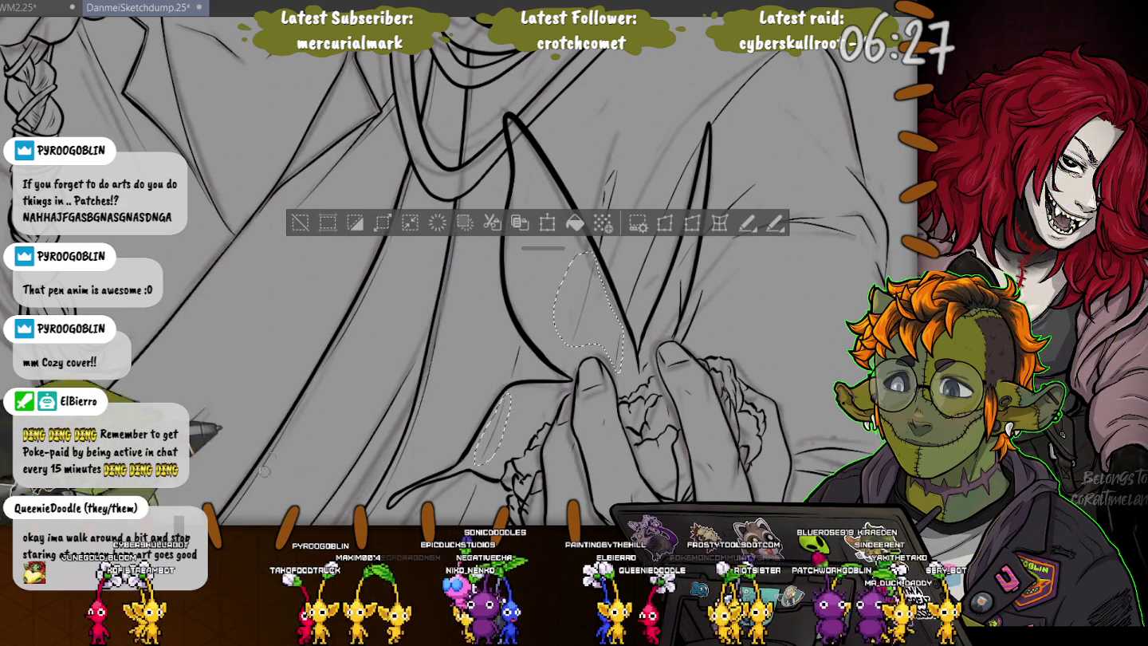
key("ctrl+d")
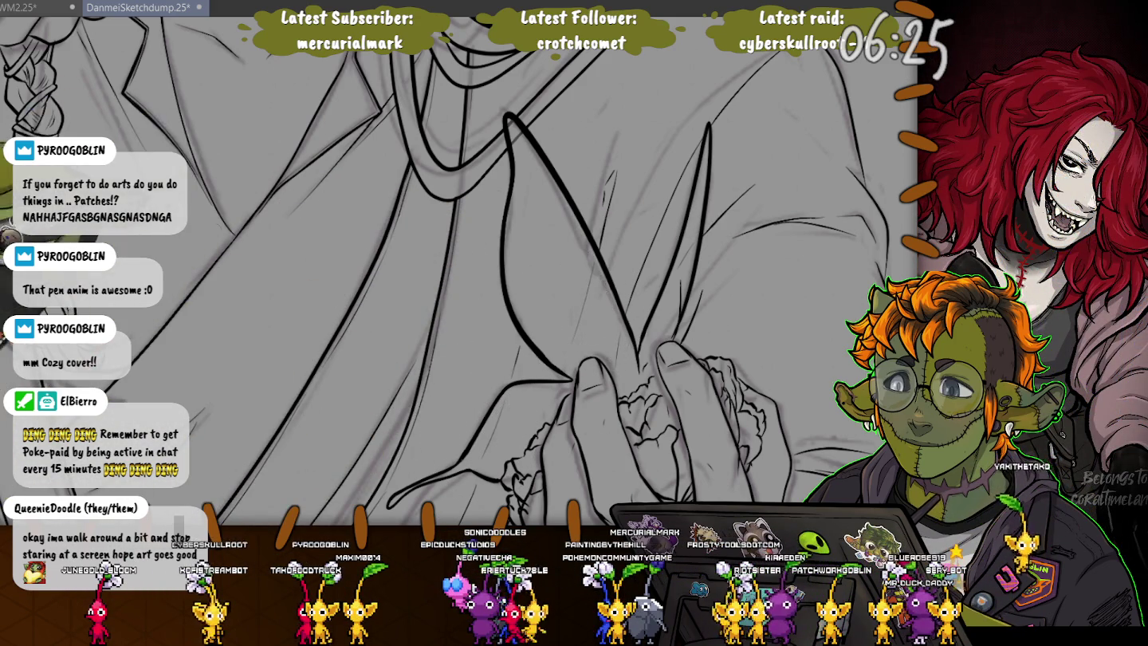
left_click_drag(125, 198, 289, 257)
scroll(288, 257, "down", 4)
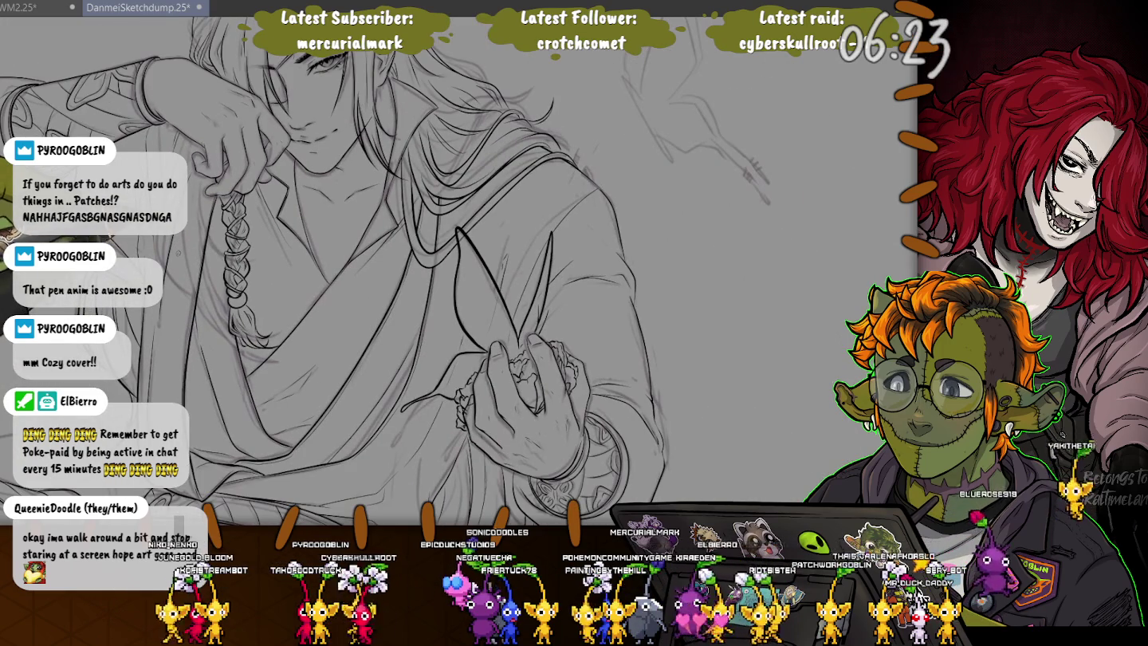
- Bring the rounded top curve into view and undo the bumpy ink stroke on it
left_click_drag(115, 188, 233, 311)
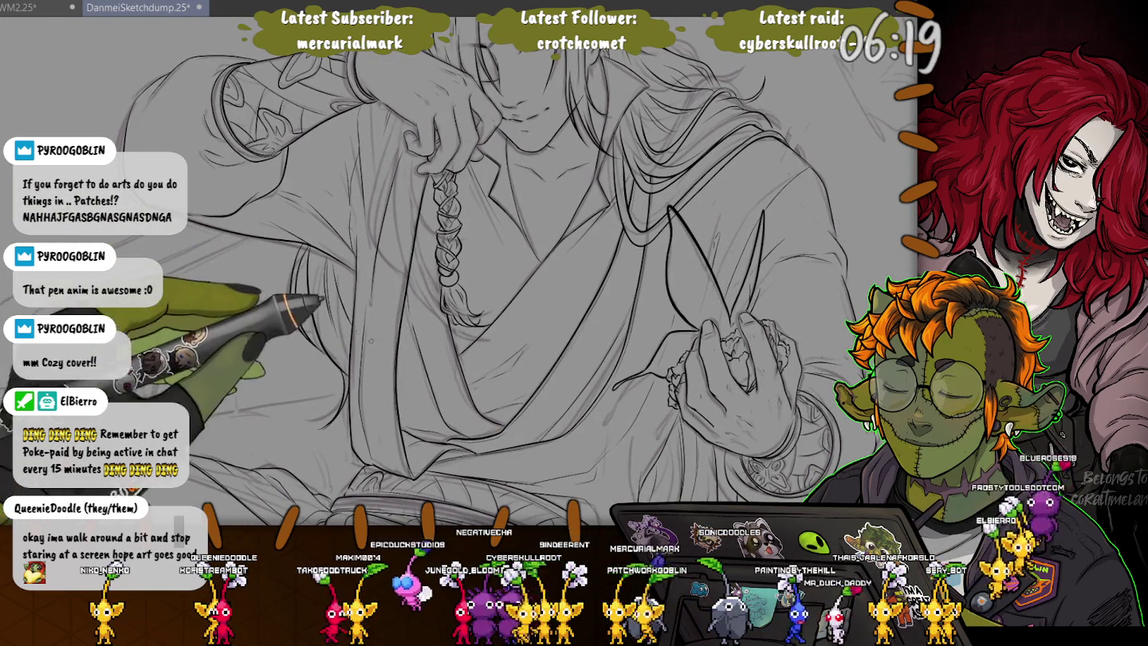
scroll(367, 398, "up", 4)
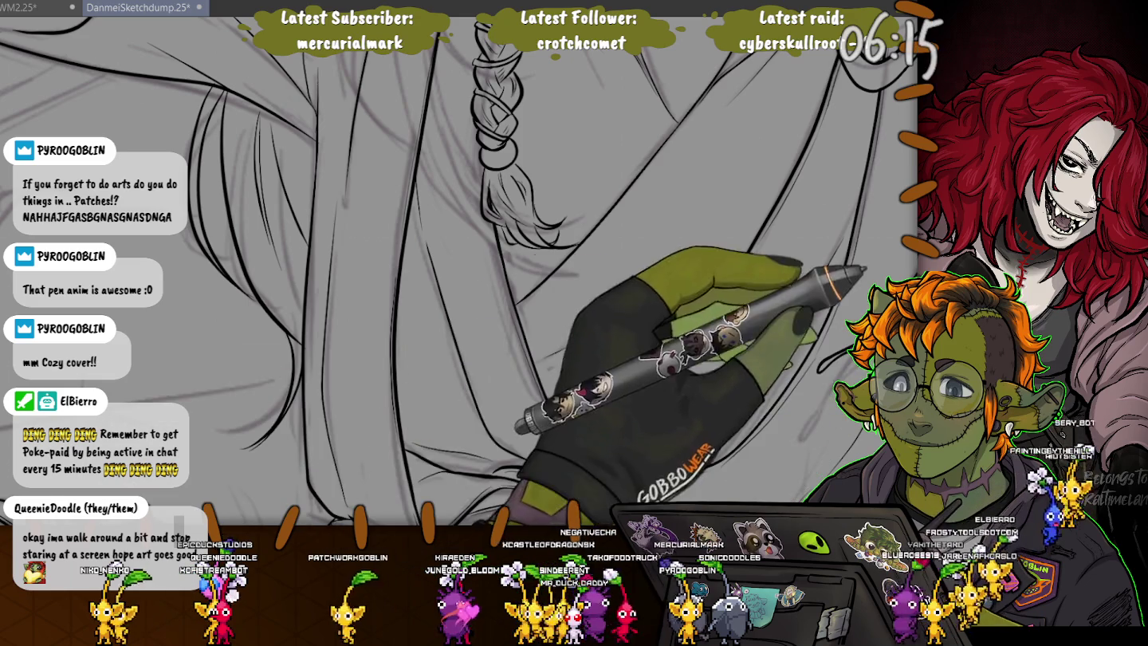
scroll(377, 372, "down", 2)
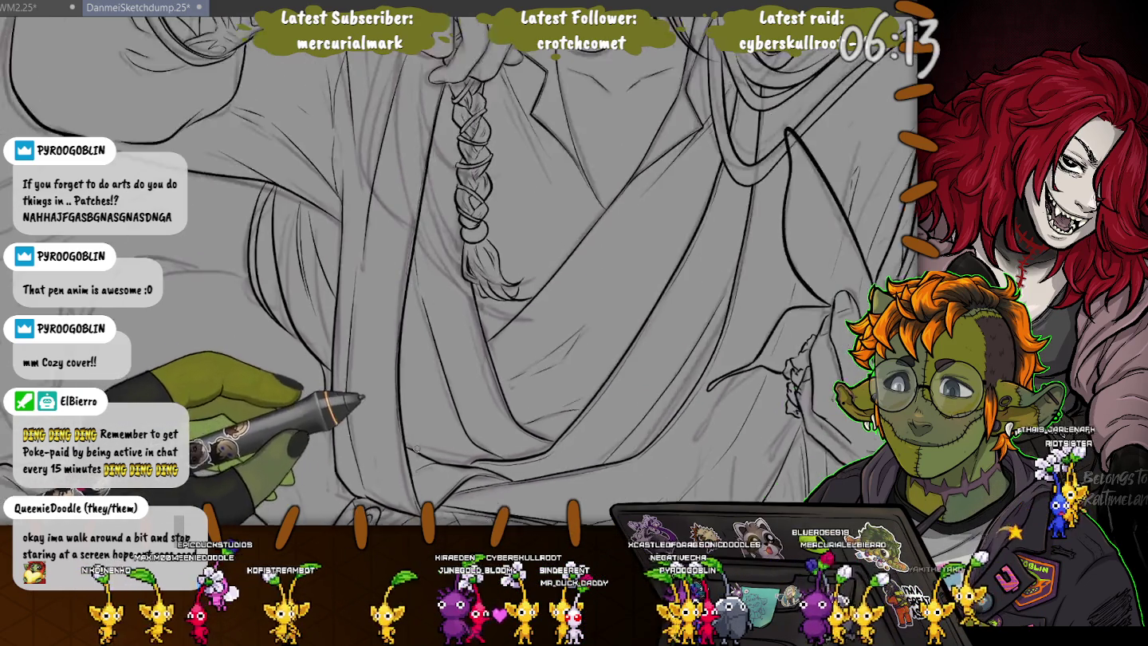
scroll(378, 373, "down", 2)
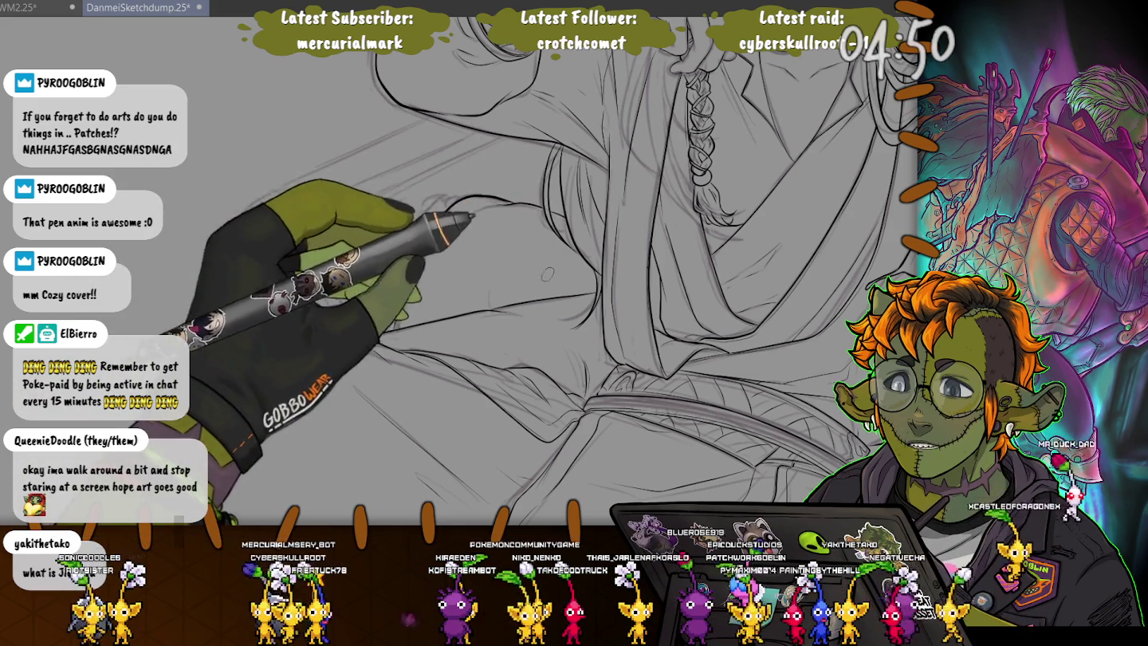
scroll(510, 162, "up", 2)
scroll(462, 154, "up", 2)
scroll(407, 148, "up", 2)
scroll(392, 145, "up", 2)
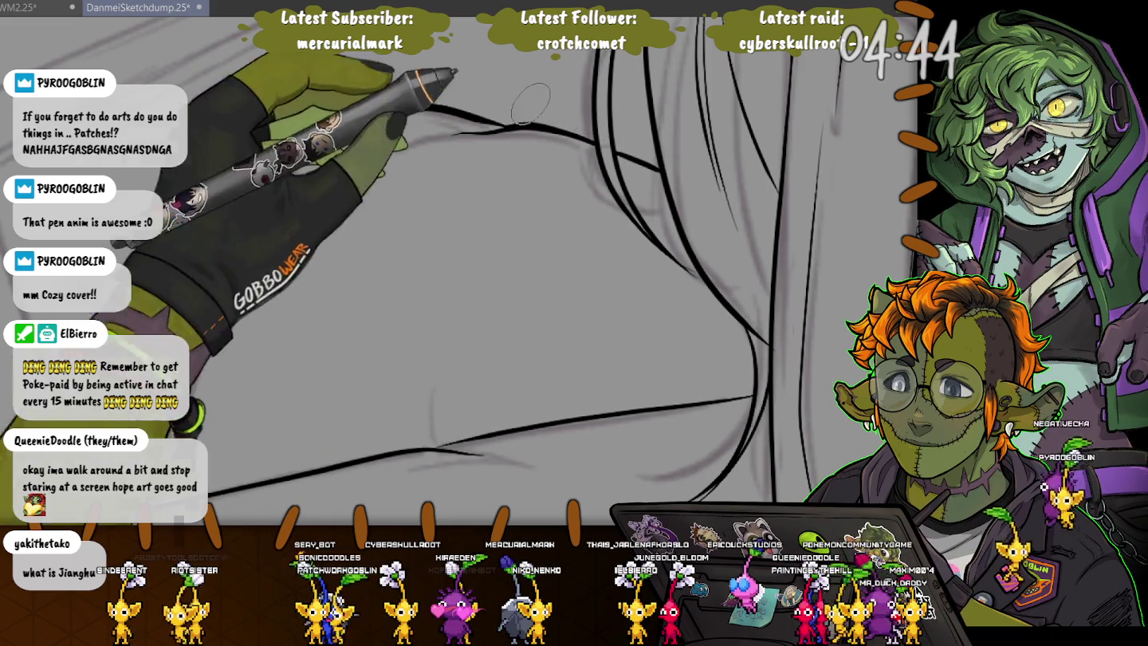
mouse_move(361, 111)
left_mouse_down()
mouse_move(492, 163)
mouse_move(428, 181)
left_mouse_up()
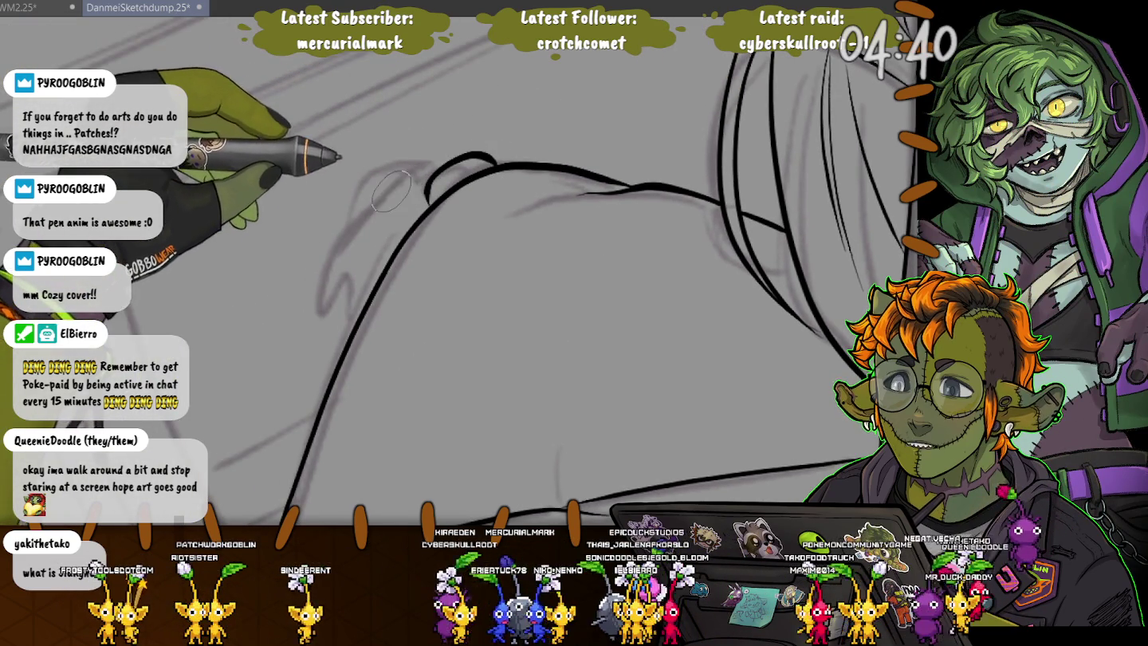
key("ctrl+z")
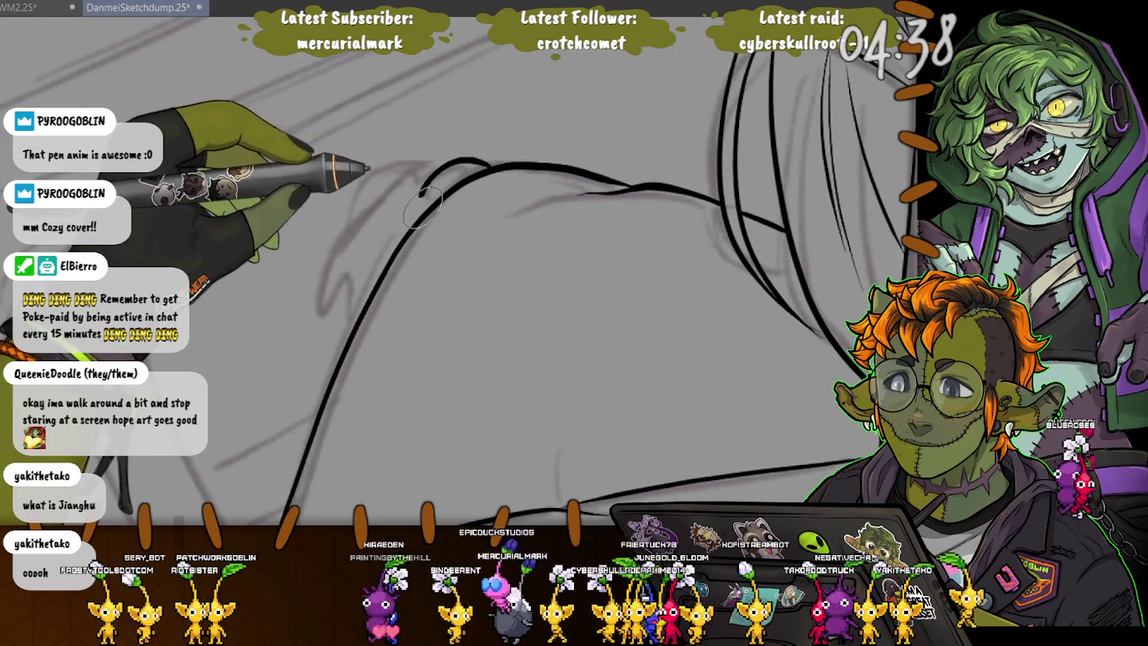
- Redraw the rounded contour as a smooth black curve with a short arc above it
left_click_drag(489, 165, 420, 205)
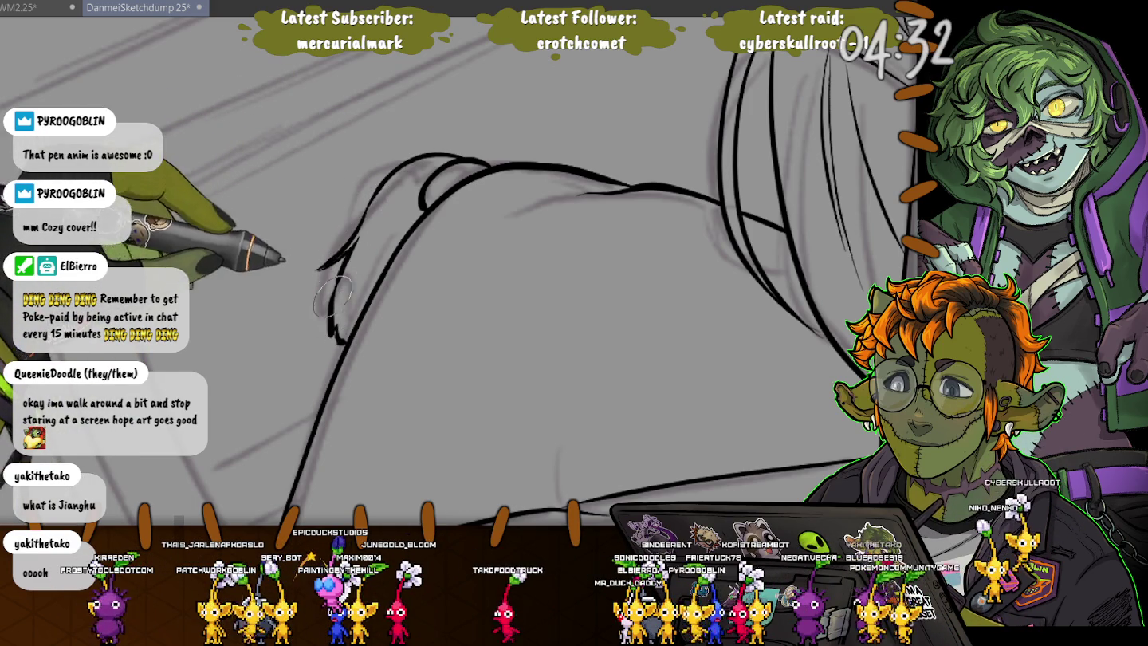
left_click_drag(482, 156, 437, 155)
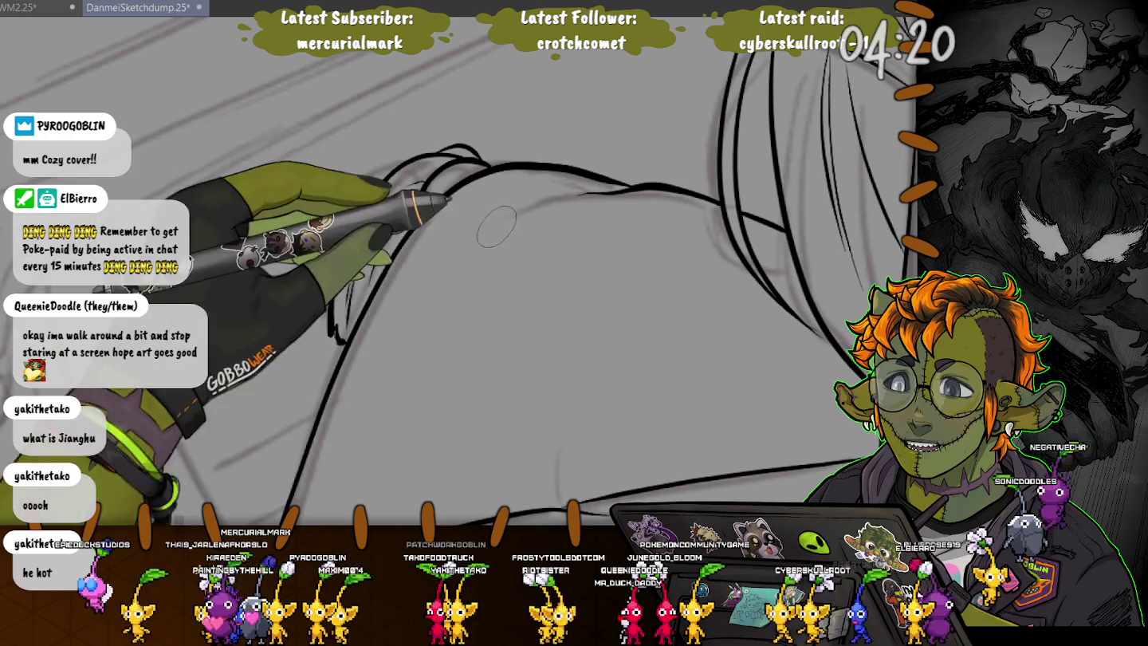
mouse_move(381, 200)
left_mouse_down()
mouse_move(607, 252)
mouse_move(558, 278)
left_mouse_up()
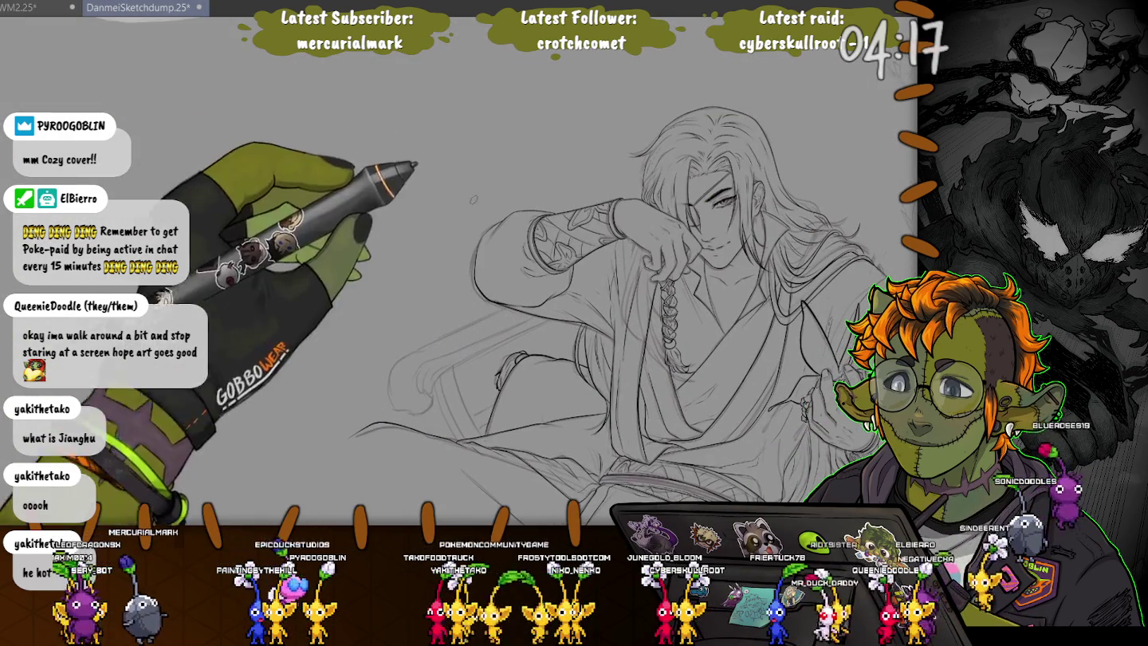
mouse_move(421, 196)
left_mouse_down()
mouse_move(455, 198)
mouse_move(472, 231)
left_mouse_up()
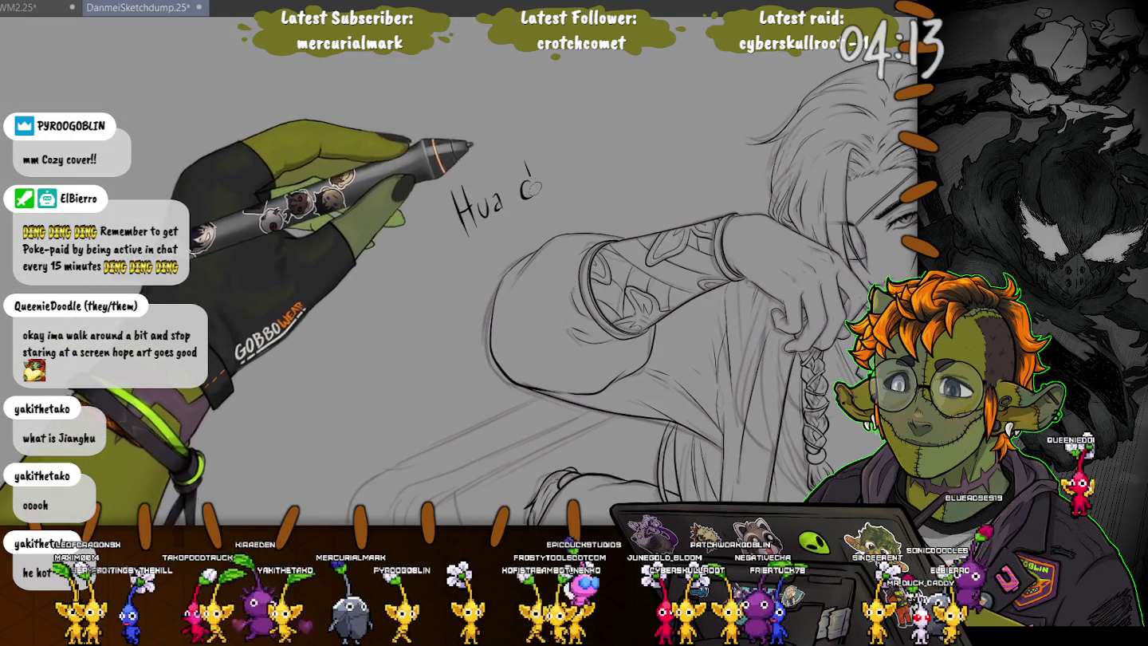
left_click_drag(564, 191, 578, 205)
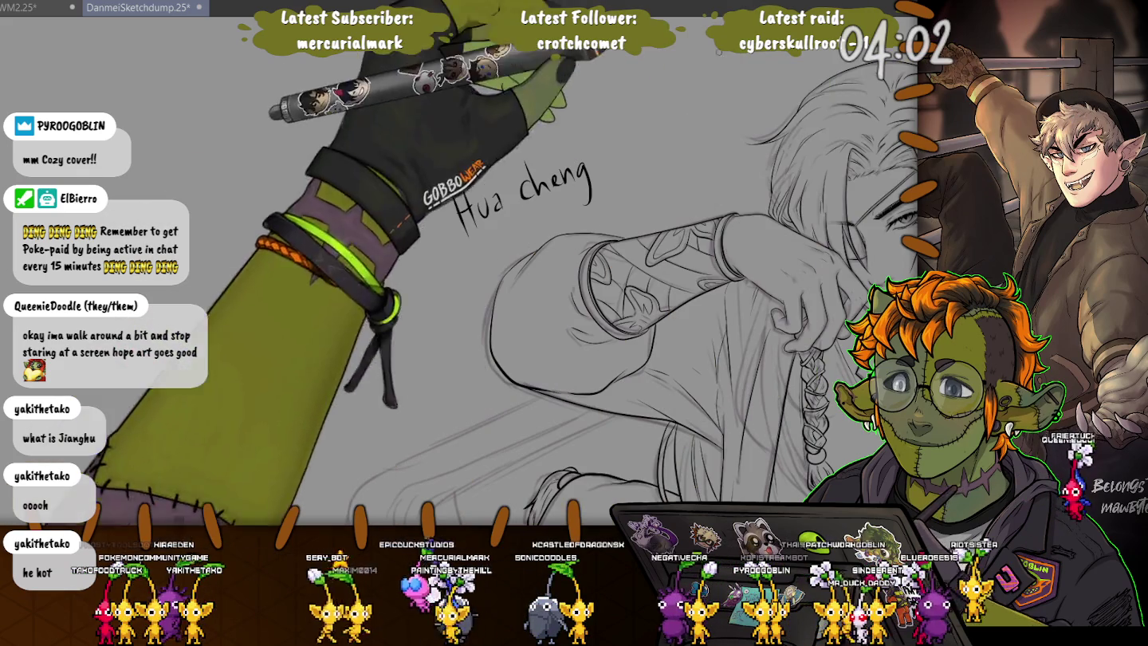
left_click_drag(535, 90, 562, 79)
key("Delete")
key("ctrl+d")
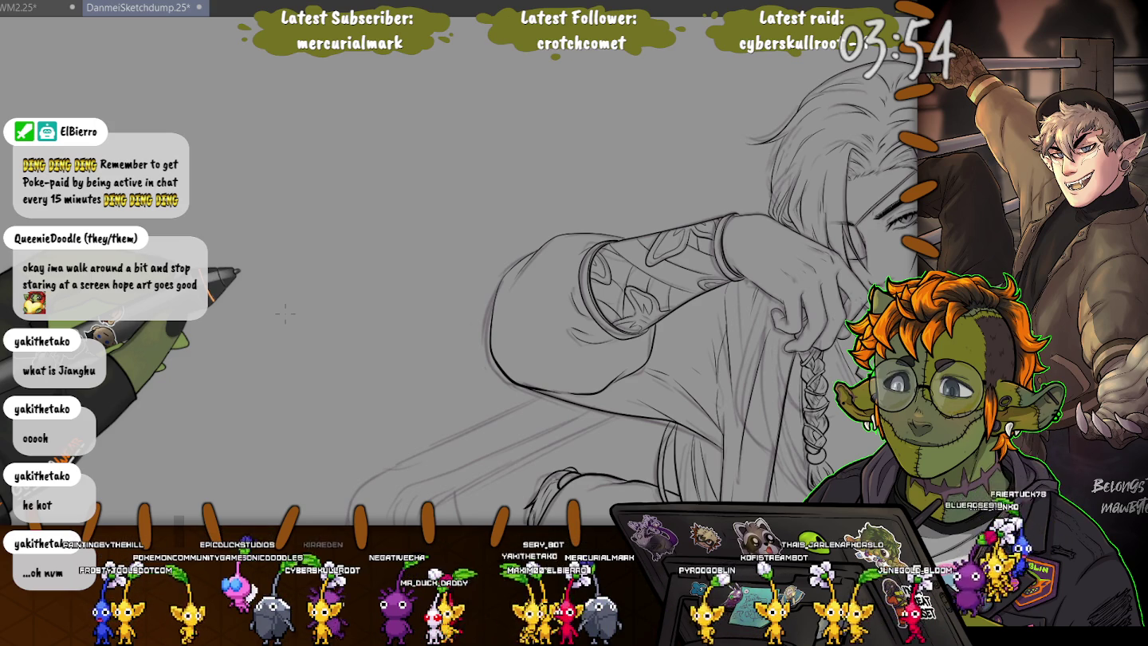
- Pan the canvas so the whole long-haired figure is visible for inking
left_click_drag(284, 313, 133, 209)
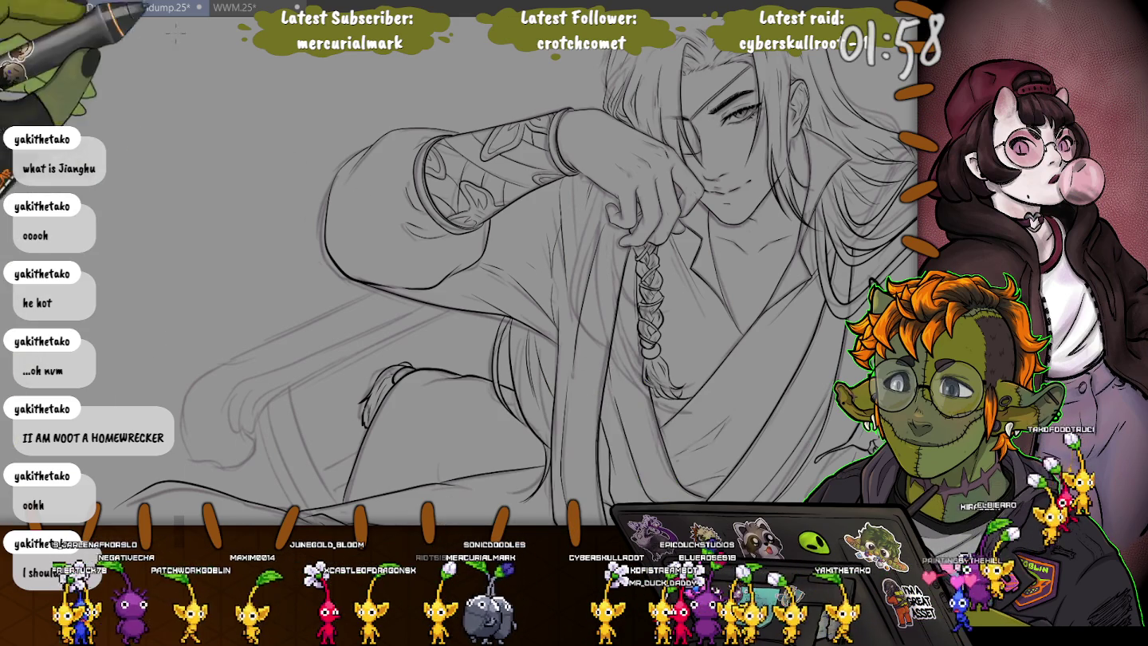
- Move the view to the lower robe below the braid and ink its long curved fold
left_click_drag(239, 255, 99, 189)
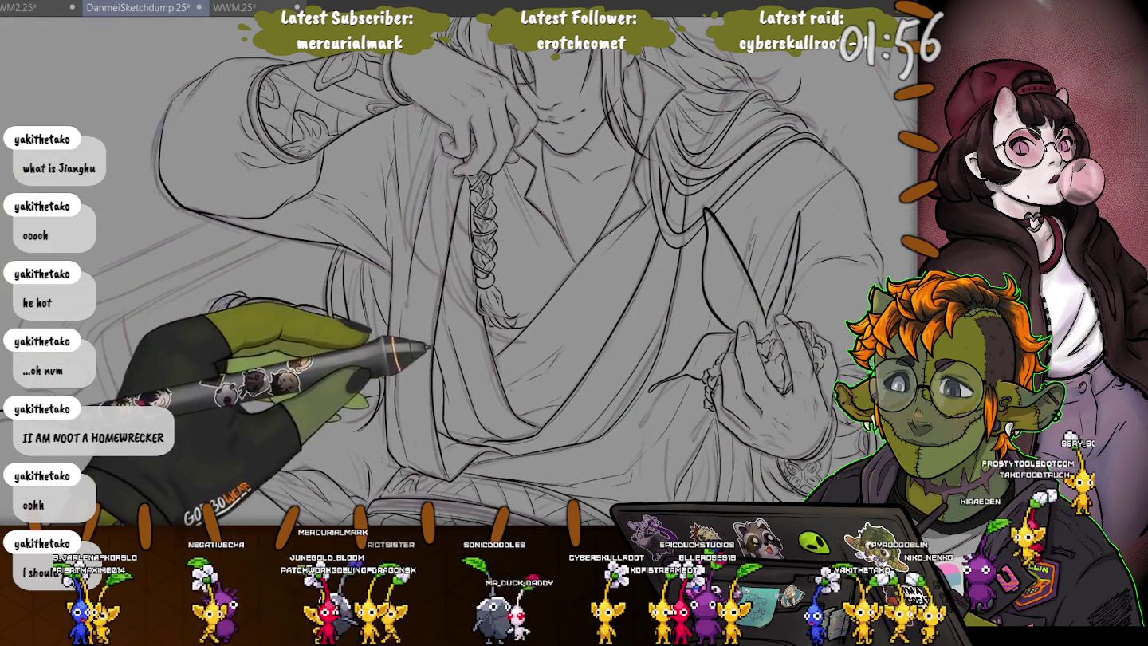
mouse_move(219, 430)
left_mouse_down()
mouse_move(212, 232)
mouse_move(510, 319)
left_mouse_up()
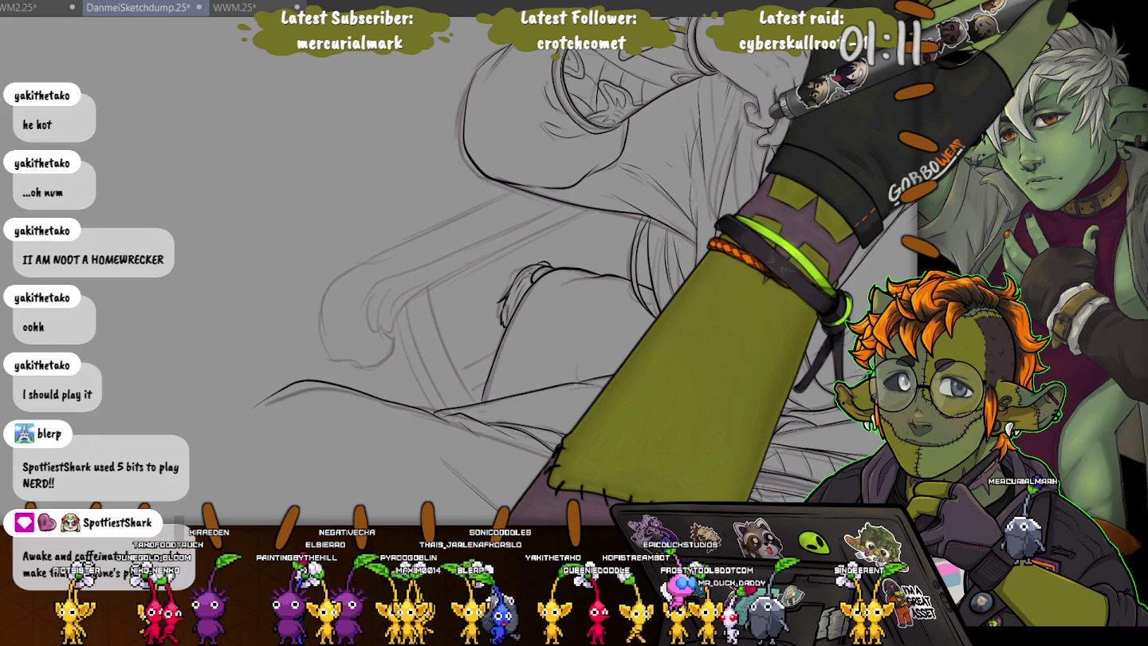
left_click_drag(778, 111, 282, 211)
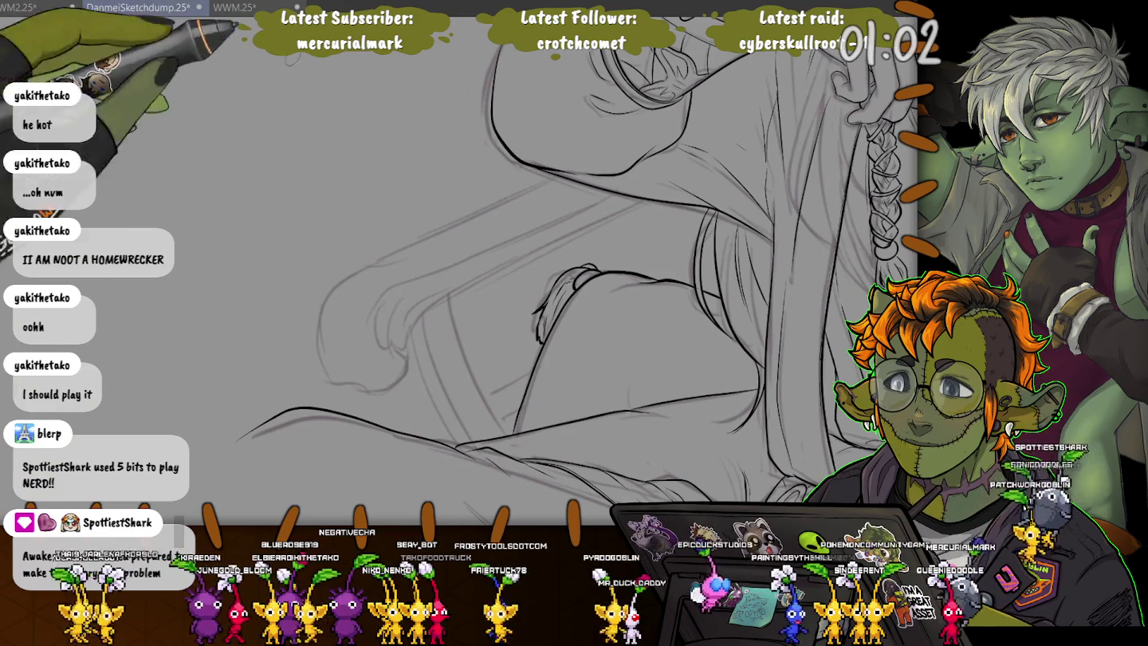
mouse_move(694, 191)
left_mouse_down()
mouse_move(334, 289)
mouse_move(382, 384)
left_mouse_up()
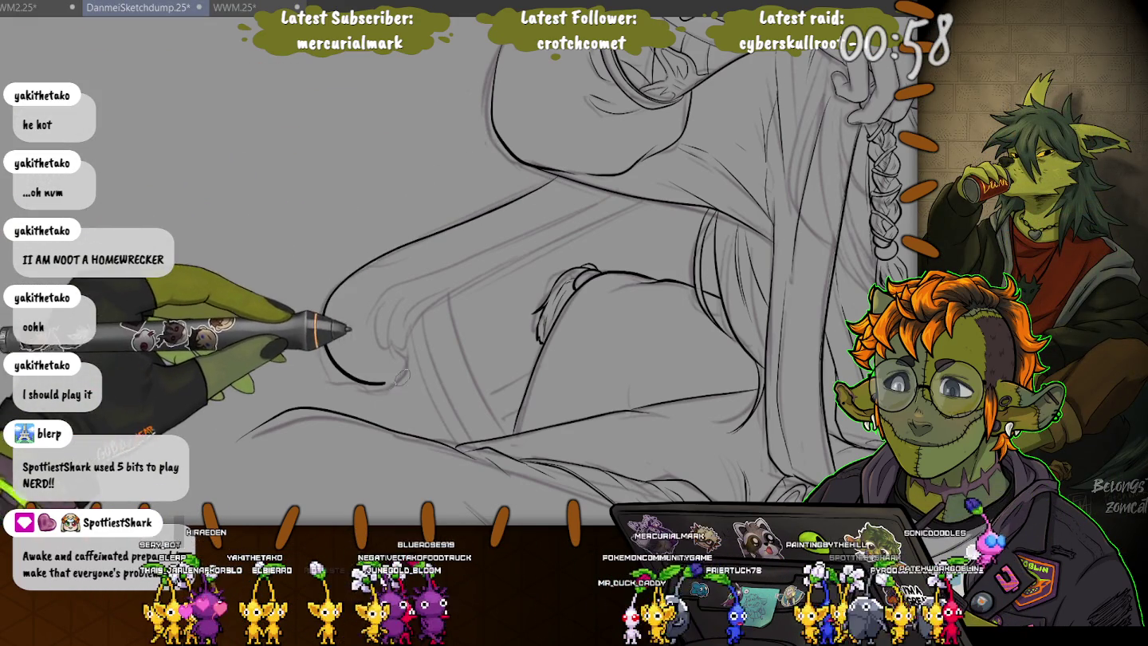
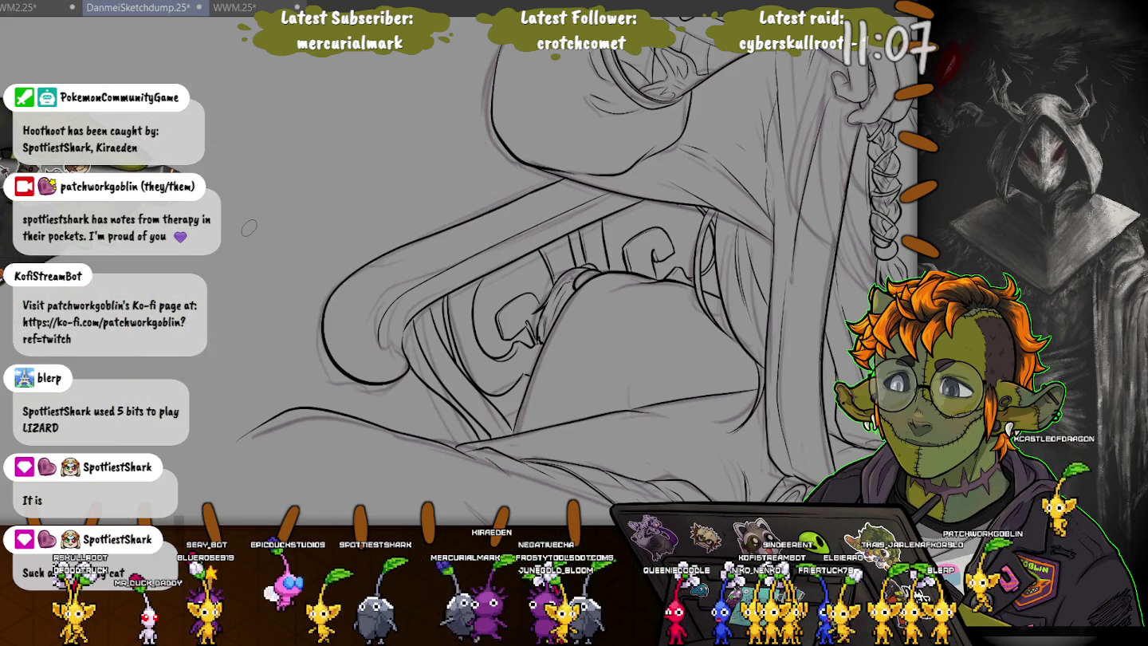
- Look over the figure, then zoom in on the butterfly sketch to its right
key("ctrl+0")
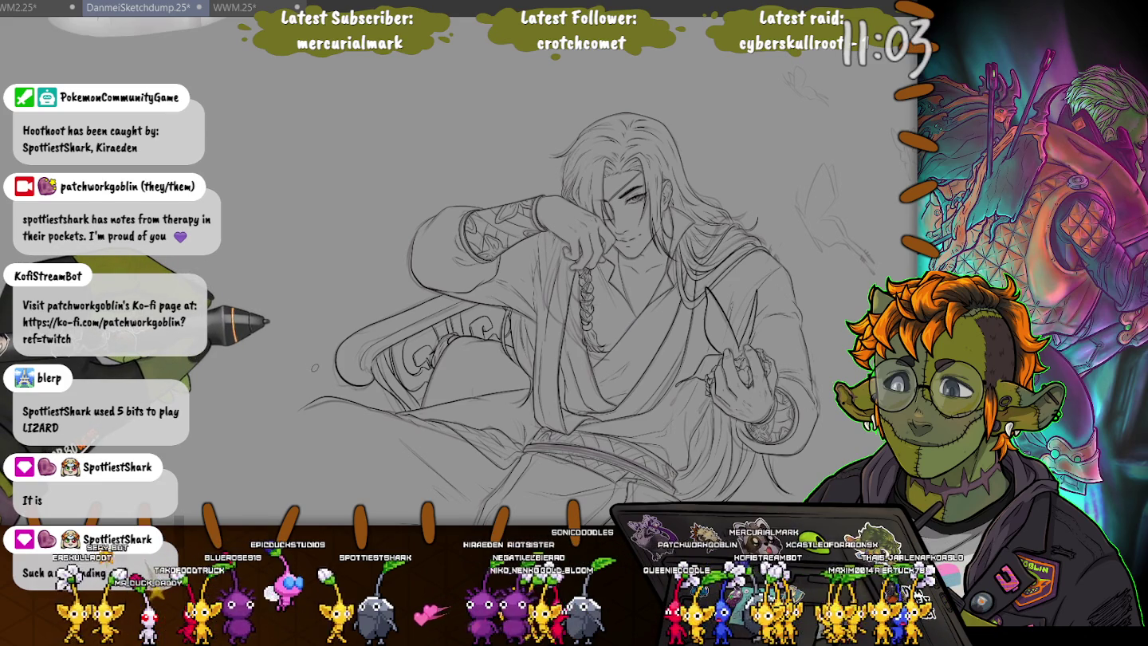
key("ctrl+plus")
key("ctrl+plus")
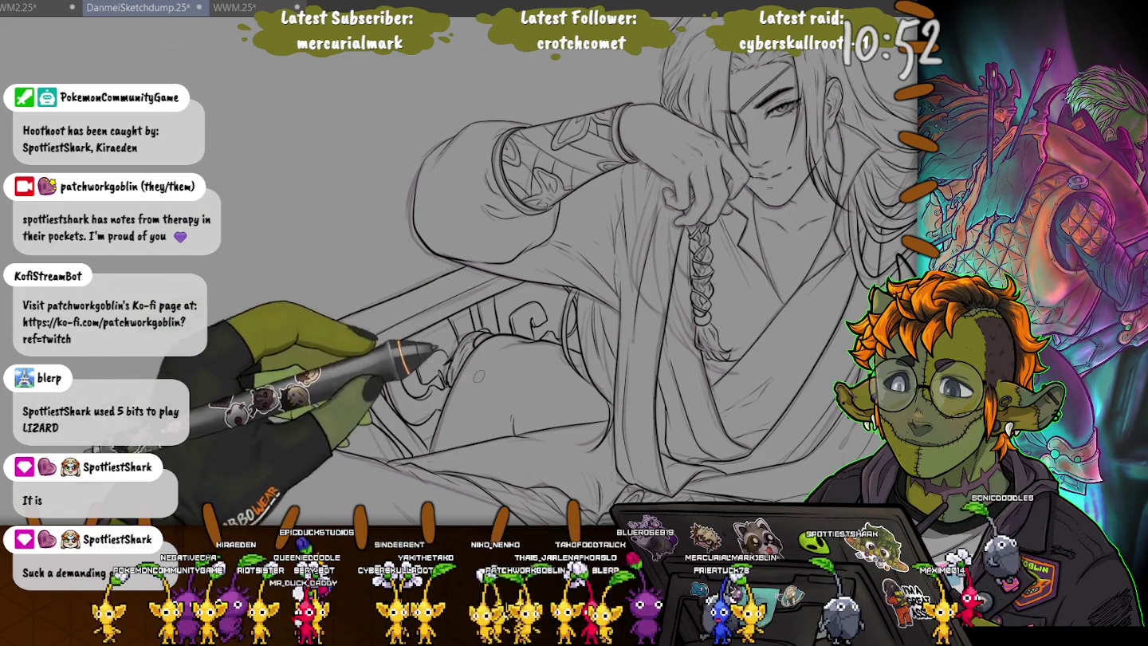
left_click_drag(496, 396, 312, 310)
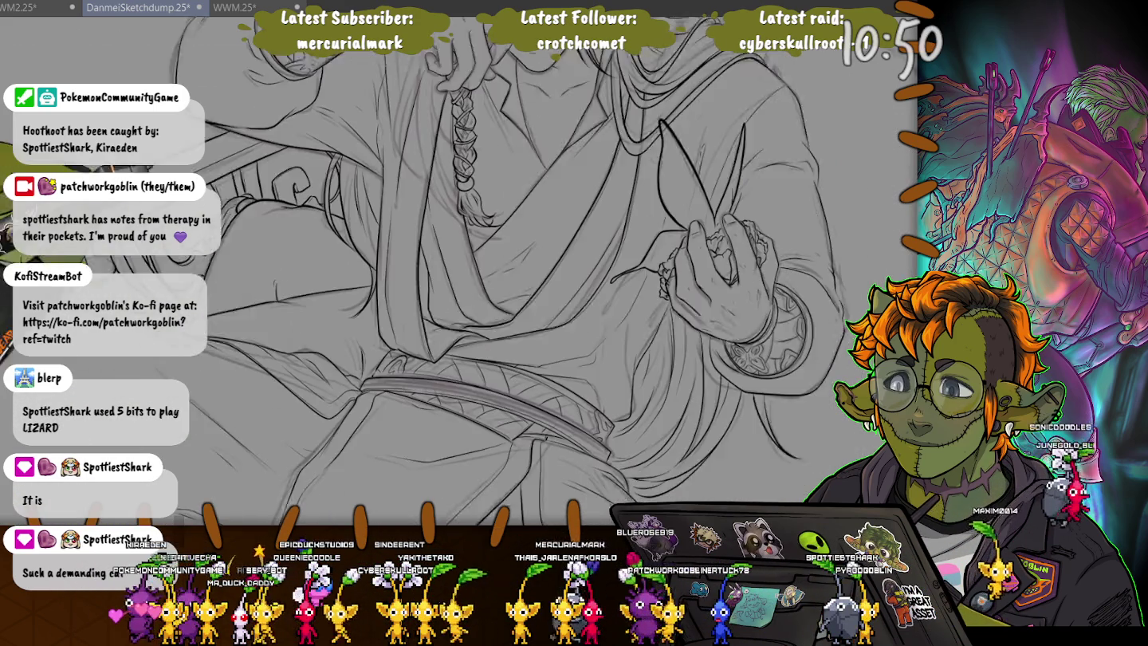
mouse_move(477, 279)
left_mouse_down()
mouse_move(514, 367)
mouse_move(495, 199)
mouse_move(511, 359)
left_mouse_up()
scroll(638, 240, "up", 3)
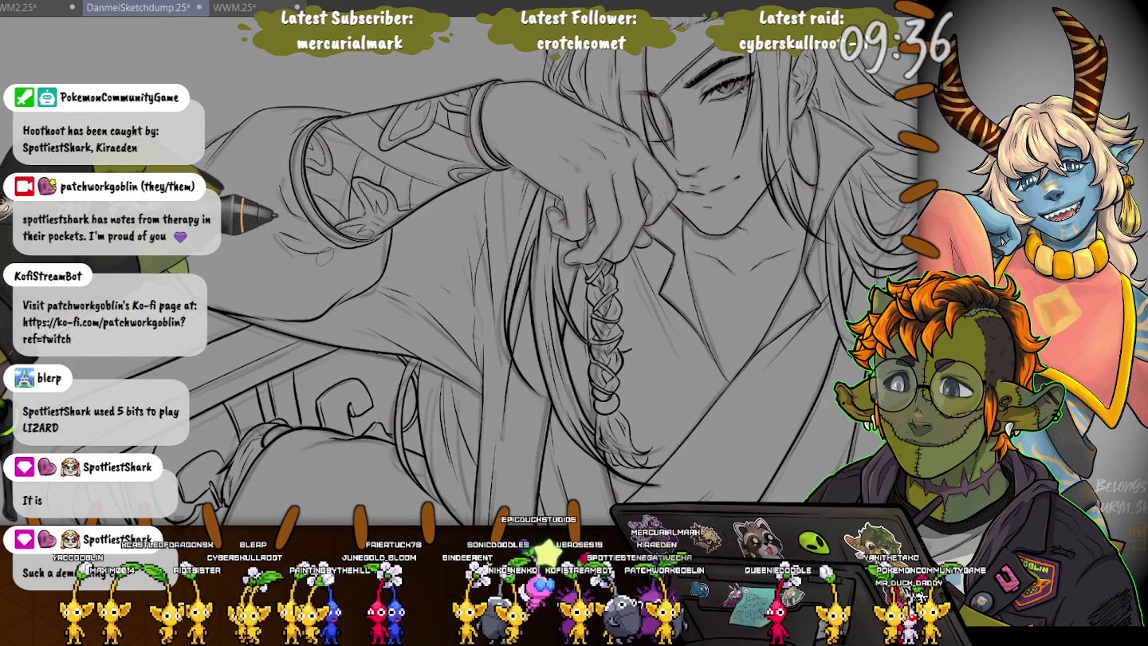
key("ctrl+minus")
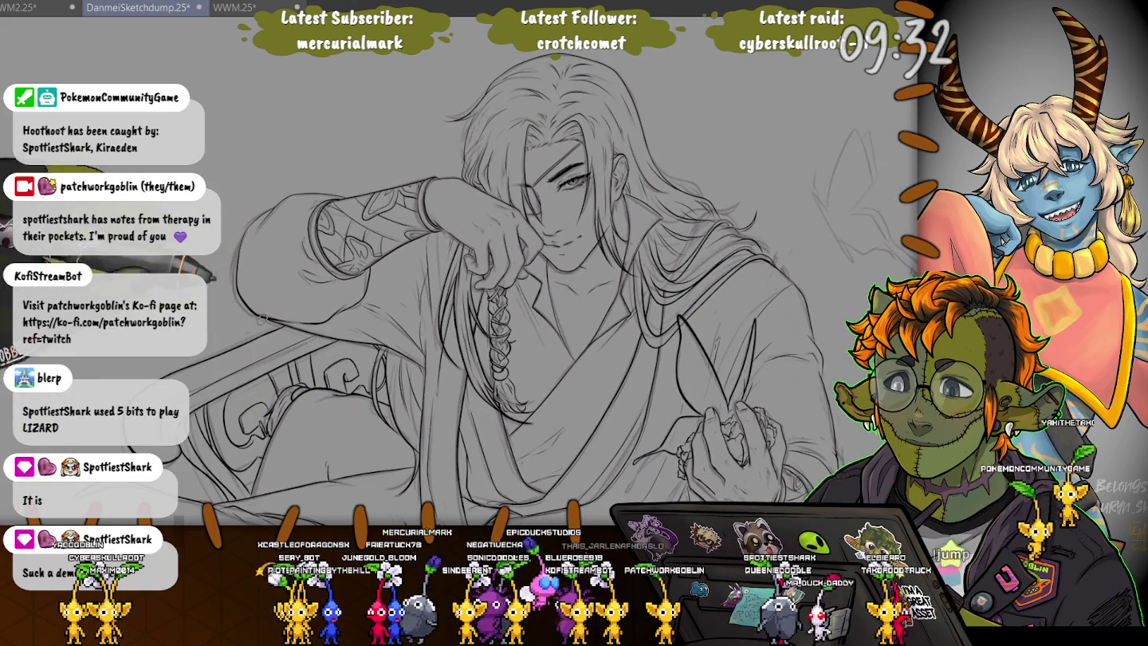
key("ctrl+minus")
key("ctrl+minus")
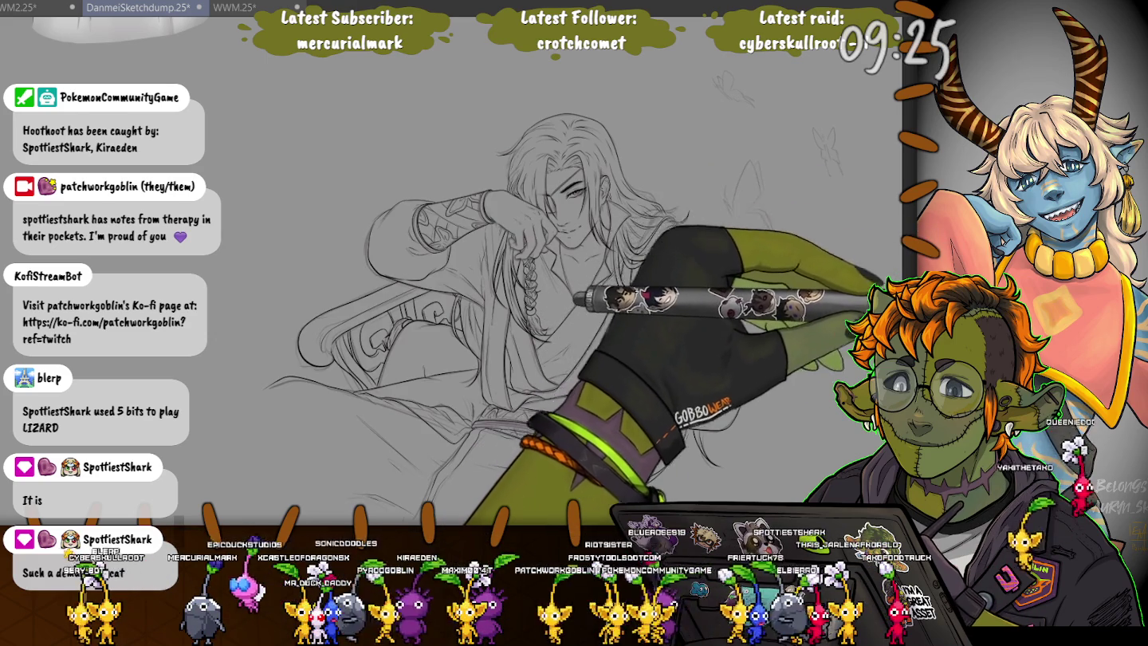
scroll(728, 224, "up", 3)
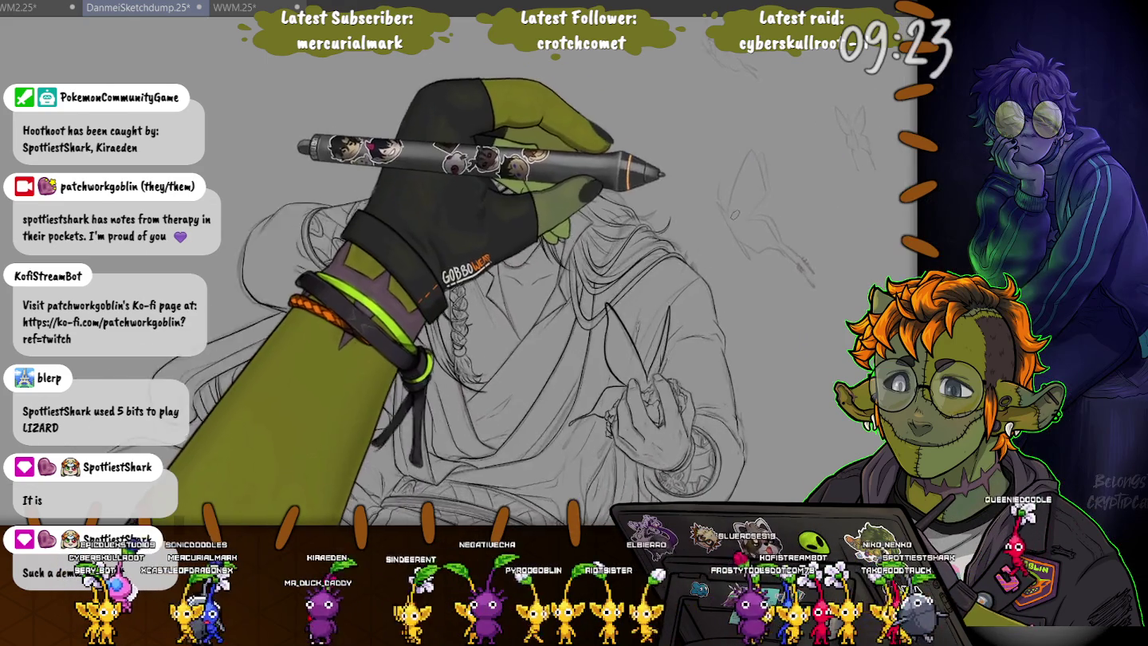
scroll(728, 224, "up", 3)
scroll(728, 224, "up", 3)
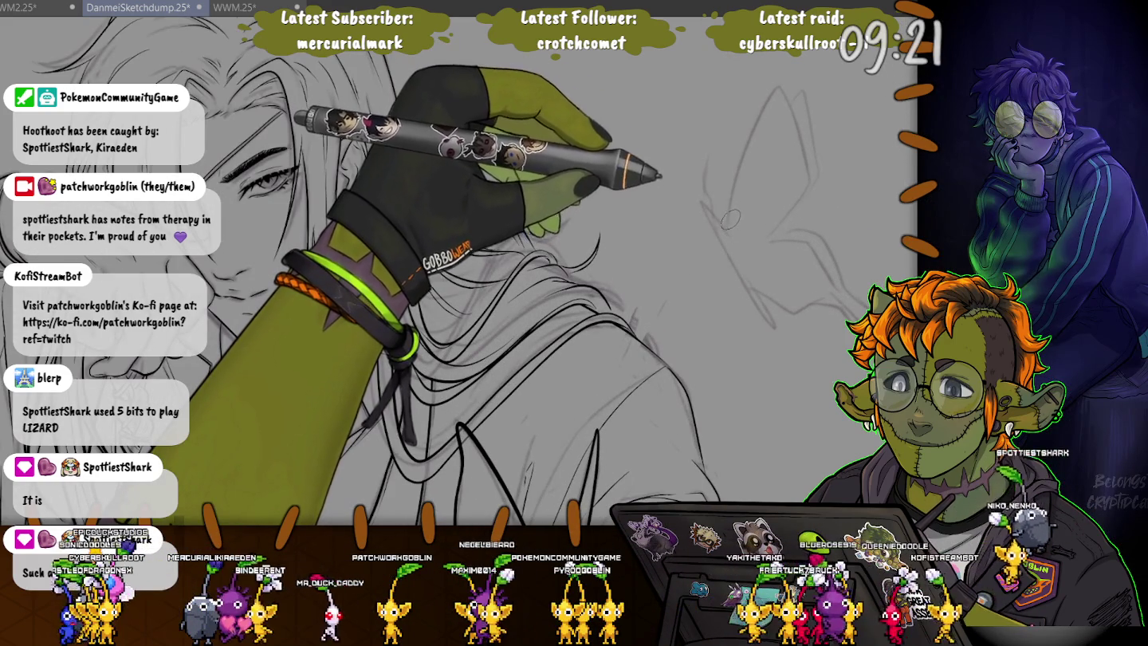
- Ink the butterfly's upper and lower wing outline, doubling one edge with a second line
mouse_move(728, 231)
left_mouse_down()
mouse_move(798, 127)
mouse_move(847, 306)
left_mouse_up()
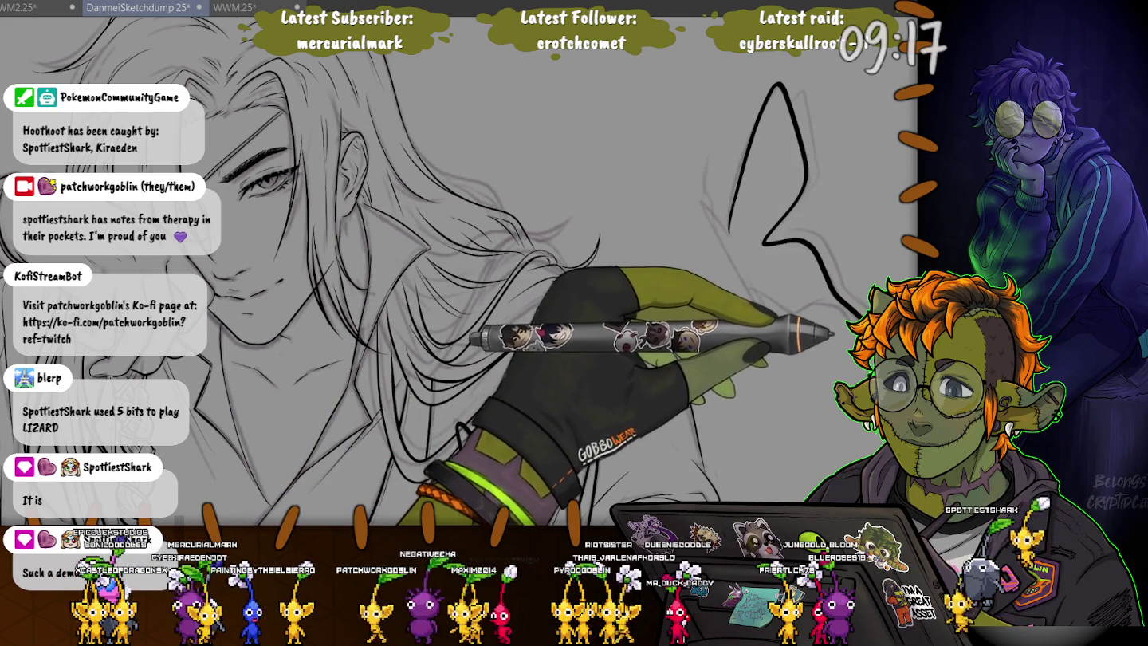
mouse_move(841, 315)
left_mouse_down()
mouse_move(762, 295)
mouse_move(719, 162)
left_mouse_up()
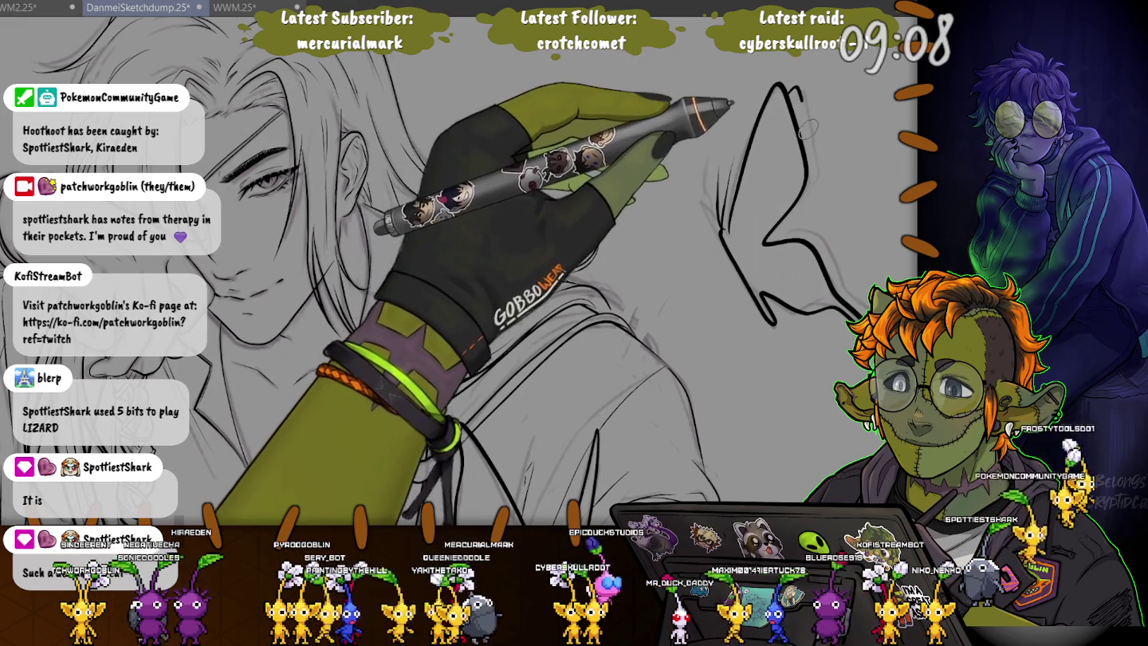
mouse_move(787, 94)
left_mouse_down()
mouse_move(809, 231)
mouse_move(837, 307)
left_mouse_up()
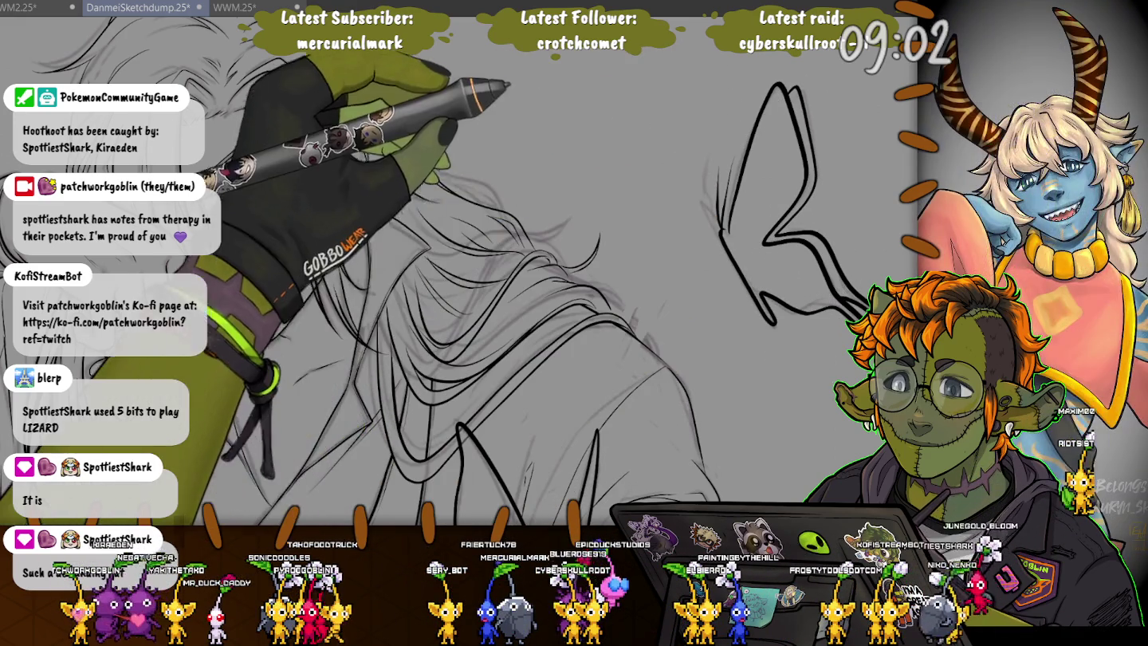
scroll(668, 113, "down", 3)
scroll(606, 239, "up", 2)
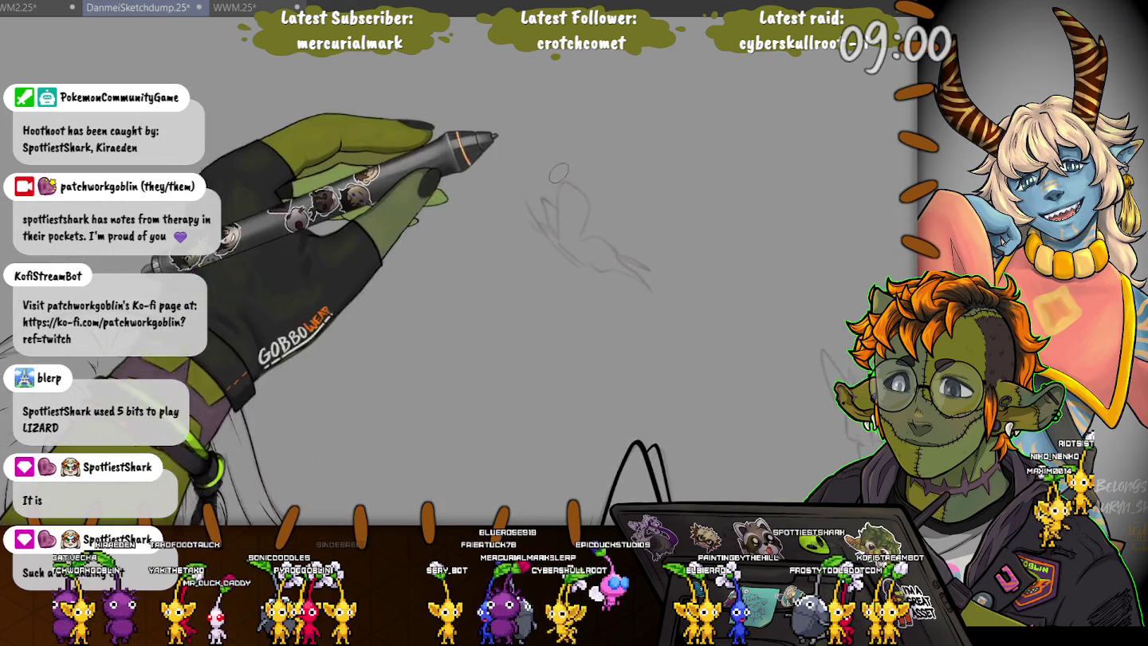
- Ink the first butterfly's lower-left contour, then the second butterfly's wing edge and right side
mouse_move(558, 235)
left_mouse_down()
mouse_move(588, 199)
mouse_move(649, 284)
left_mouse_up()
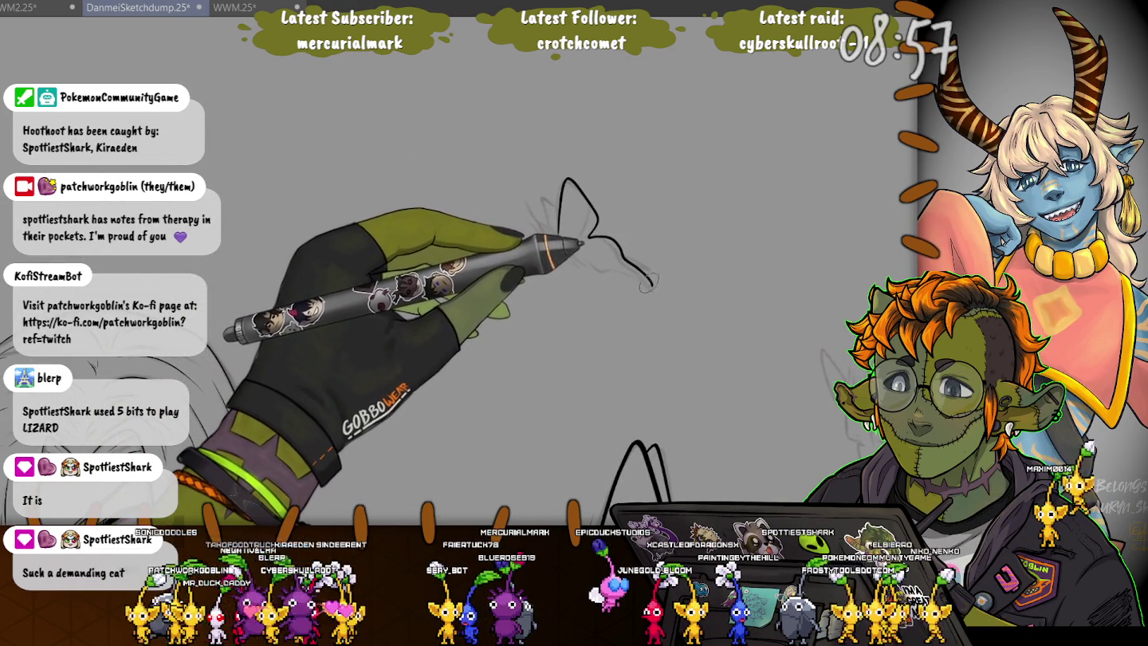
mouse_move(596, 269)
left_mouse_down()
mouse_move(549, 235)
mouse_move(539, 194)
left_mouse_up()
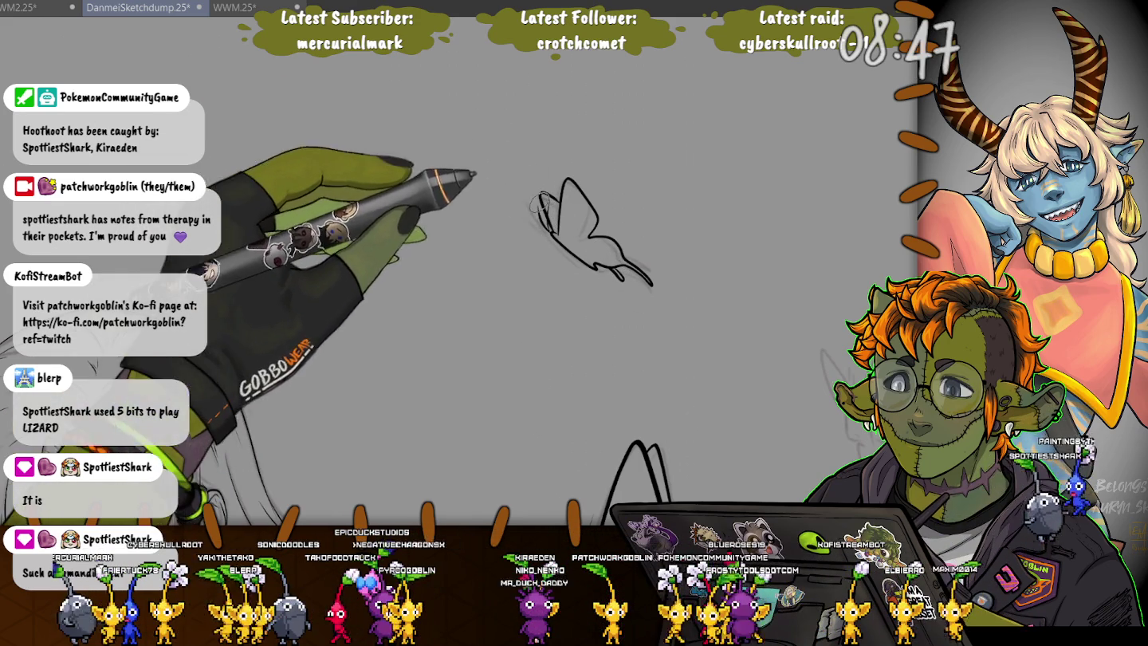
mouse_move(526, 153)
left_mouse_down()
mouse_move(483, 113)
mouse_move(320, 41)
left_mouse_up()
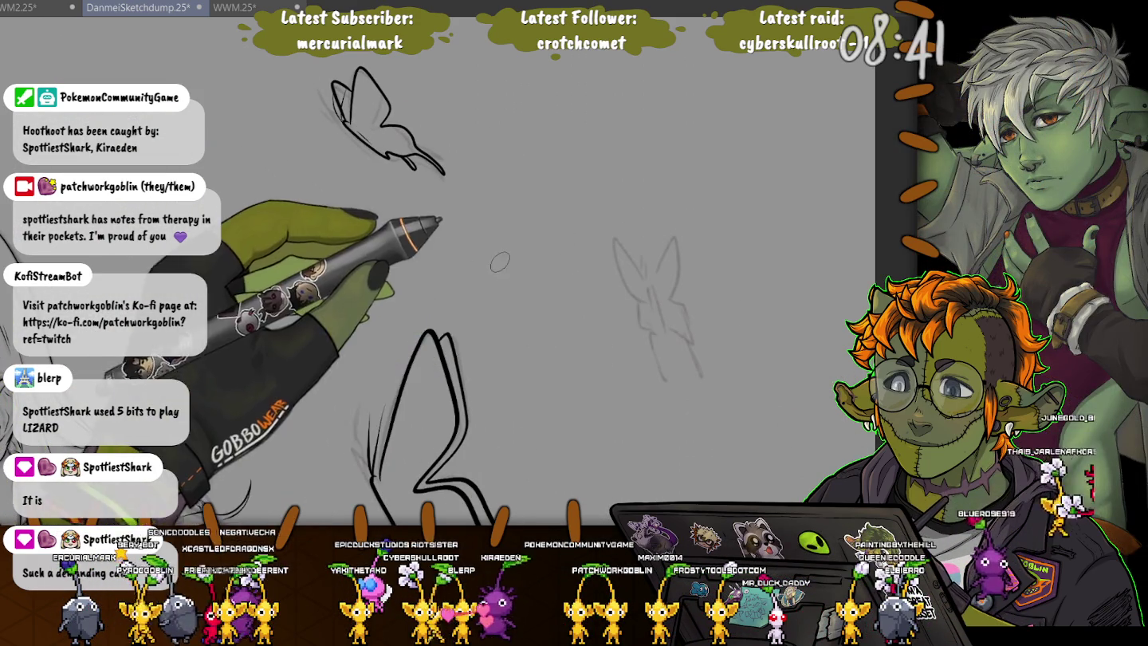
left_click_drag(610, 233, 659, 385)
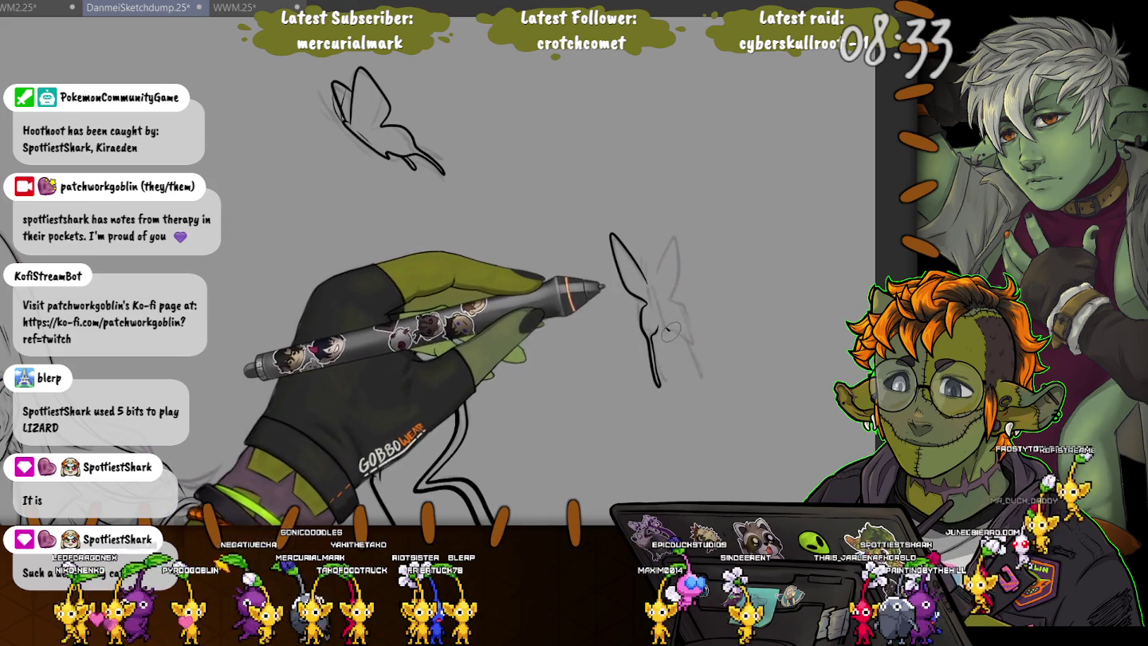
left_click_drag(679, 323, 701, 381)
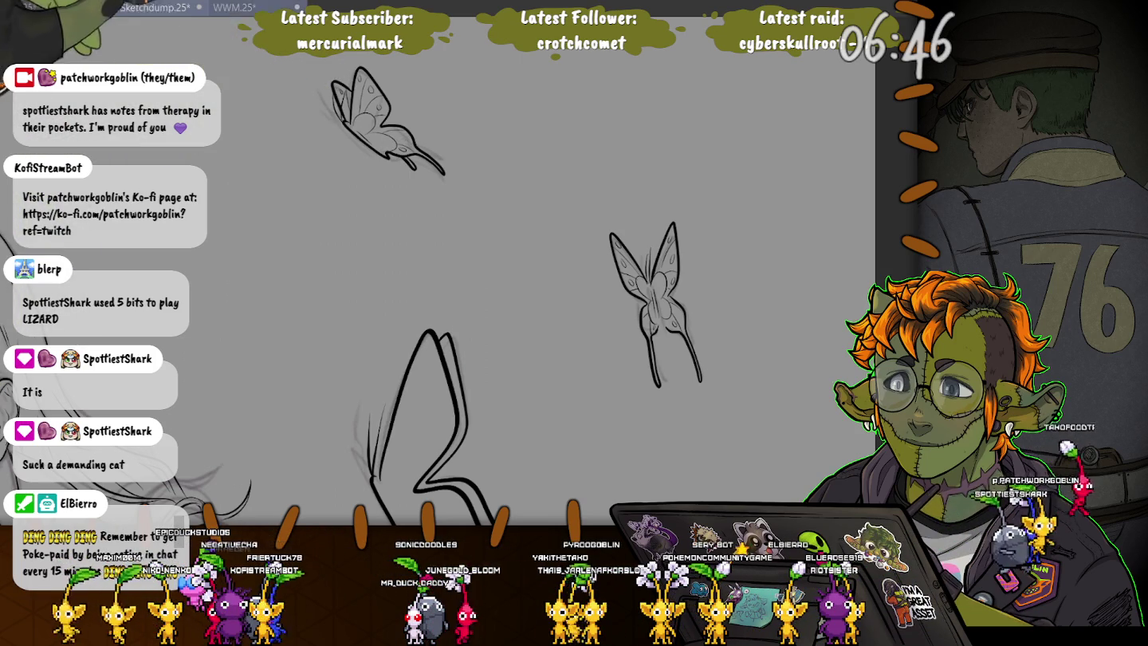
- Refine the sketch lines inside the butterfly wing and ink the left wing's edge
scroll(558, 319, "down", 3)
scroll(510, 319, "down", 2)
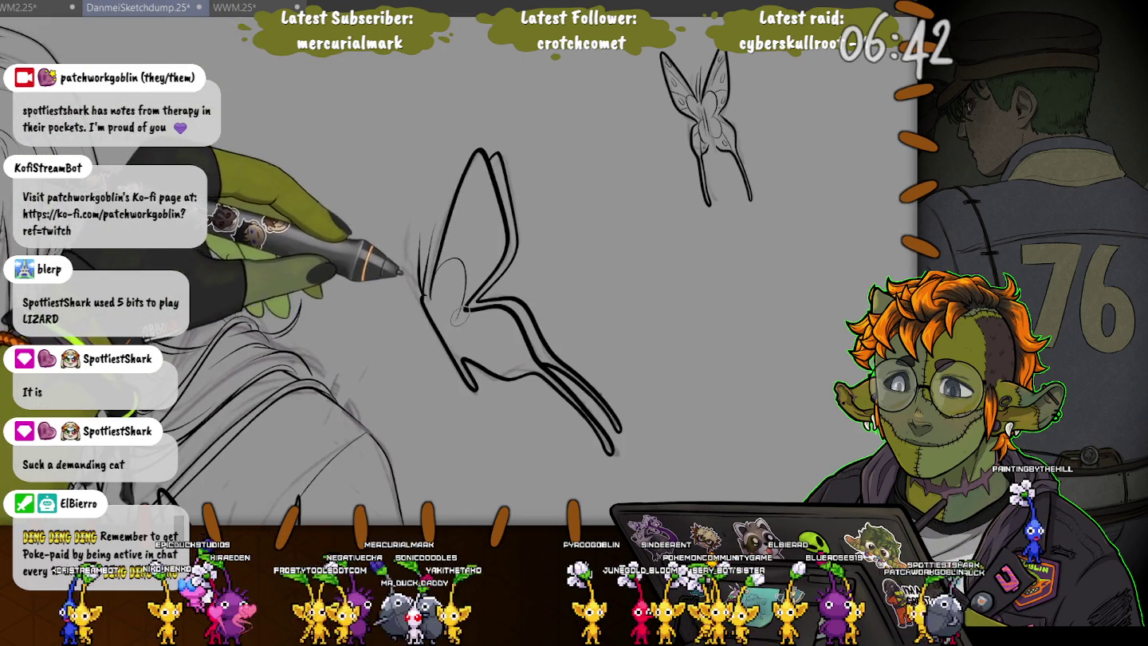
left_click_drag(459, 240, 450, 263)
left_click_drag(472, 318, 478, 355)
mouse_move(446, 263)
left_mouse_down()
mouse_move(490, 199)
mouse_move(494, 215)
left_mouse_up()
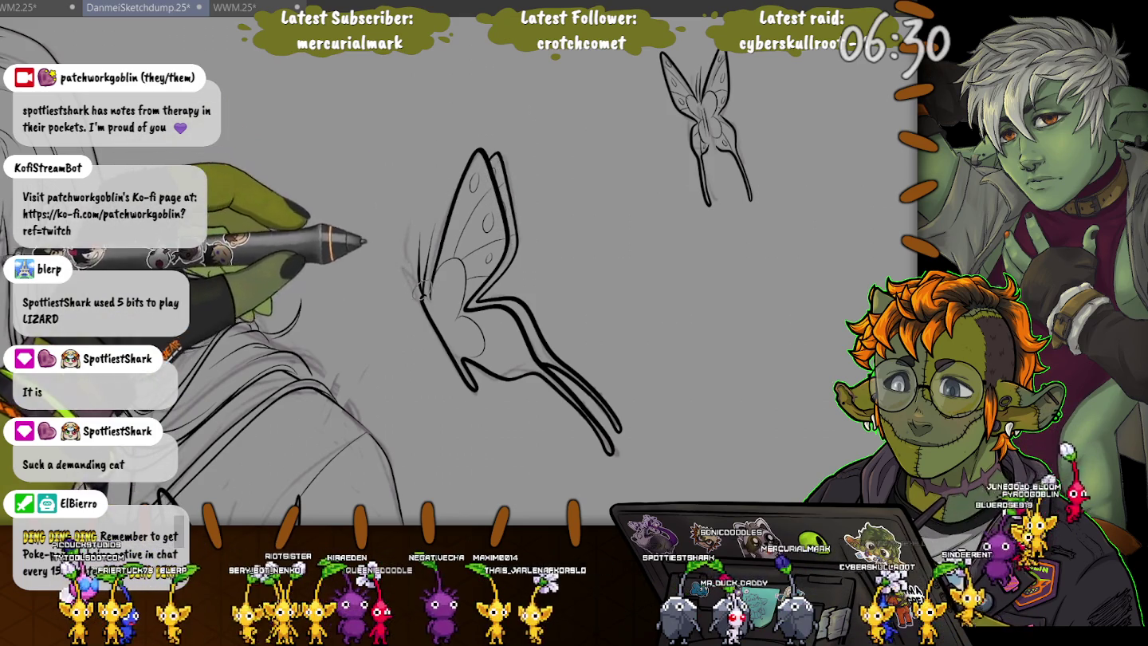
left_click_drag(425, 239, 431, 286)
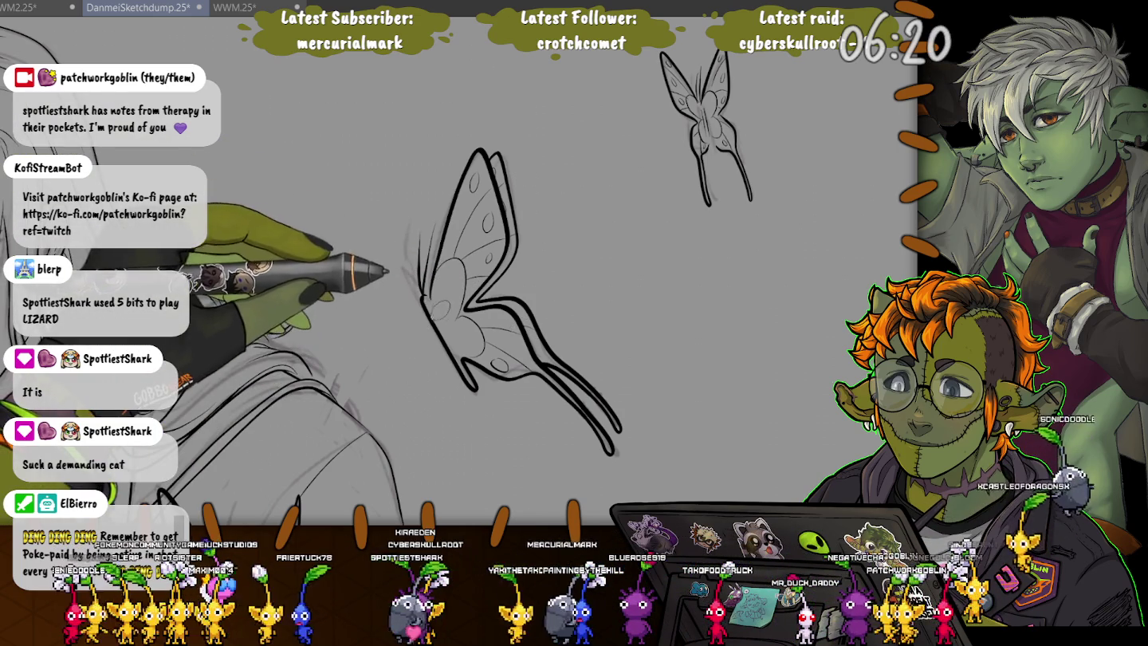
scroll(478, 279, "up", 3)
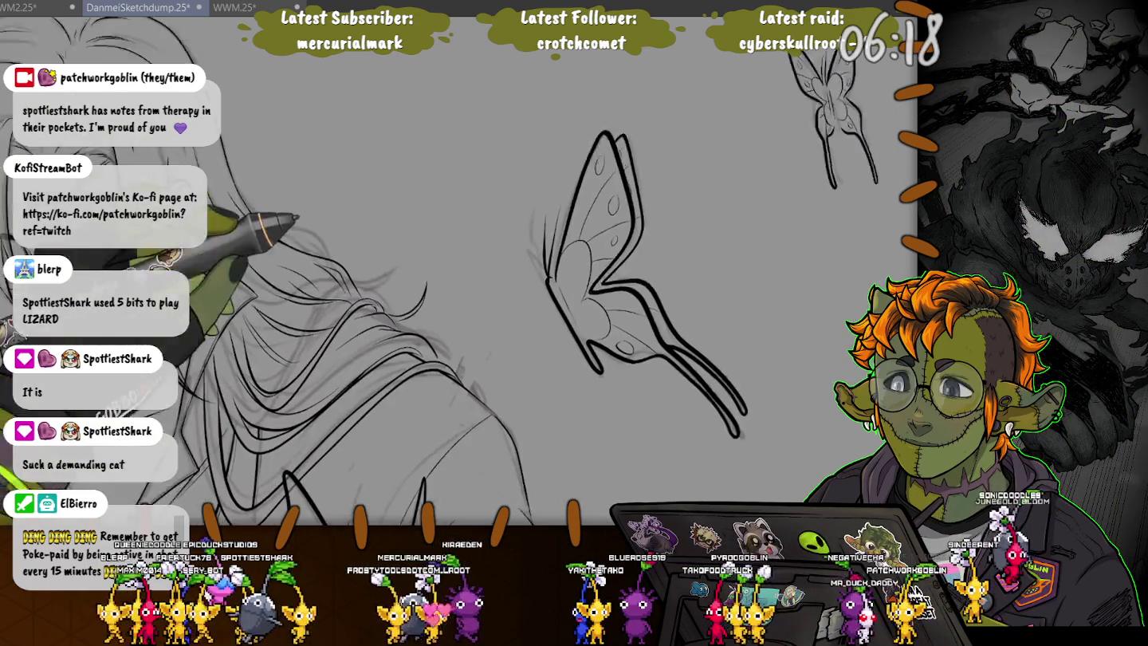
scroll(459, 271, "down", 10)
scroll(362, 230, "up", 2)
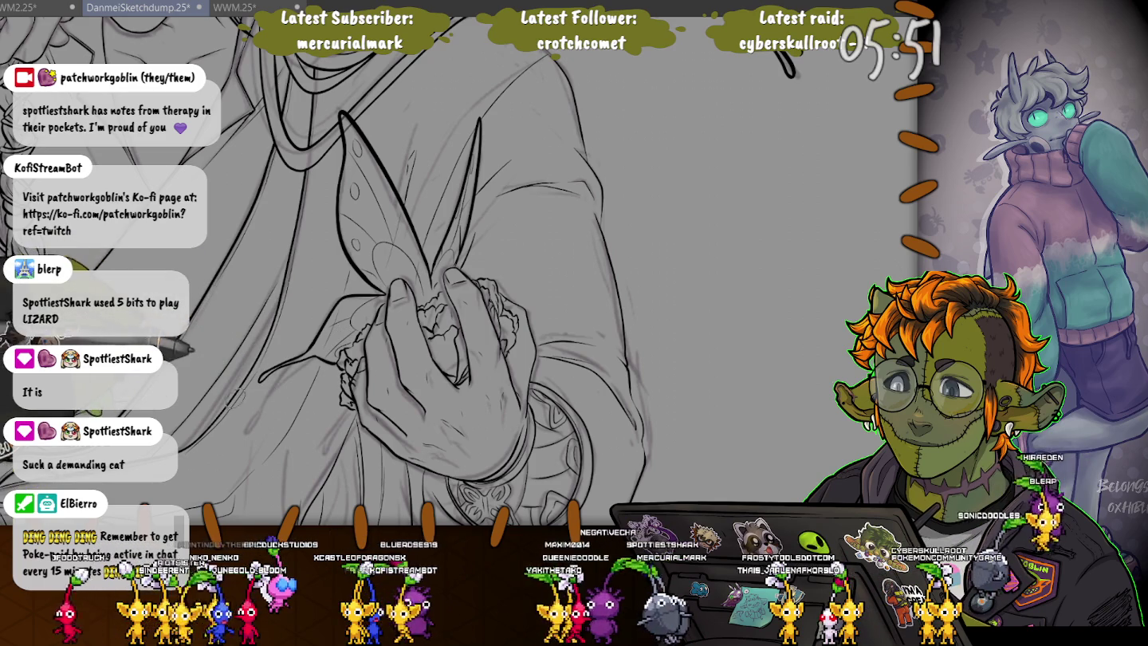
- Zoom out to show the whole canvas and the reference images
scroll(460, 271, "down", 2)
scroll(459, 271, "down", 2)
scroll(460, 271, "down", 2)
scroll(460, 271, "down", 2)
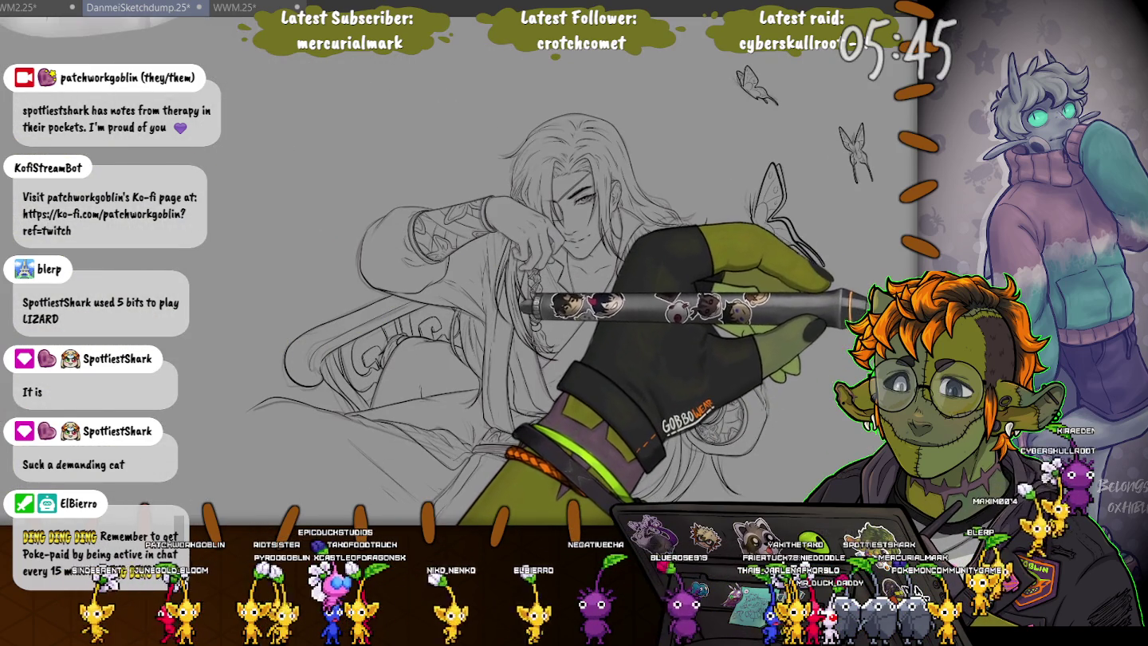
scroll(519, 279, "down", 3)
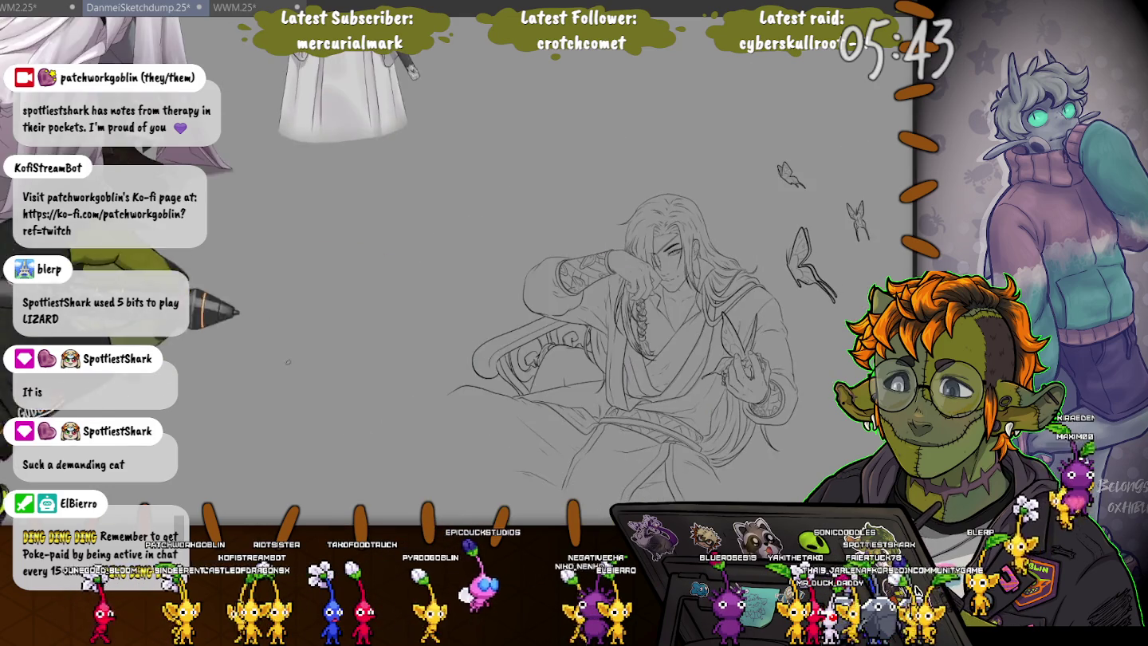
left_click_drag(446, 263, 542, 415)
scroll(414, 263, "up", 1)
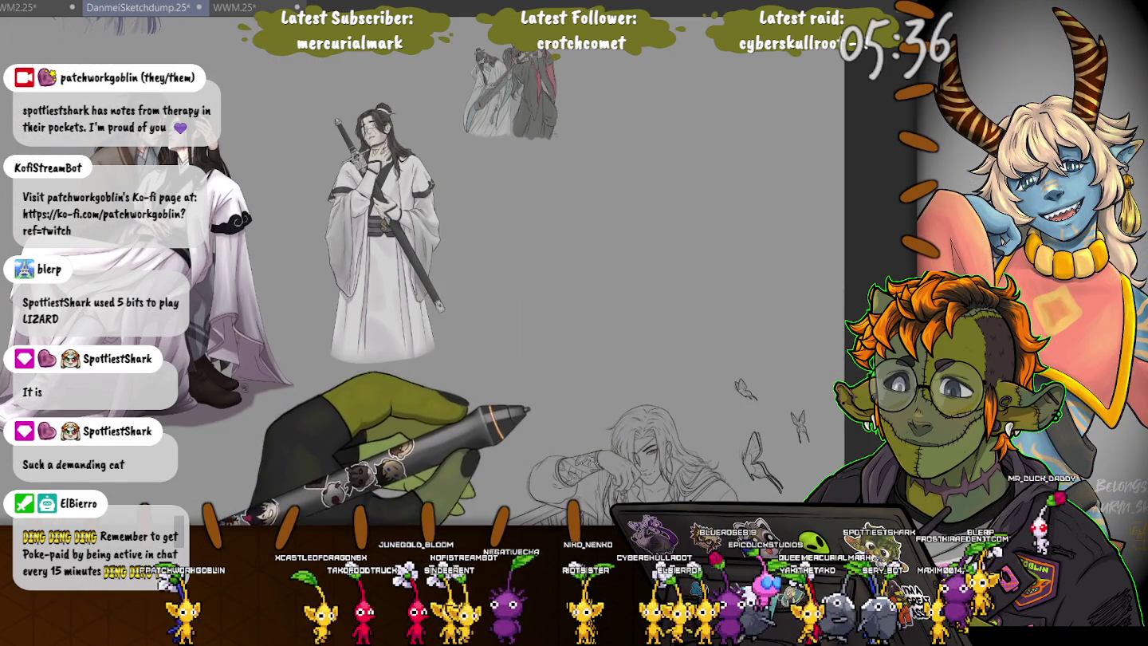
- Re-centre on the figure and butterflies, then save the drawing with Ctrl+S
left_click_drag(630, 447, 558, 287)
scroll(558, 287, "up", 3)
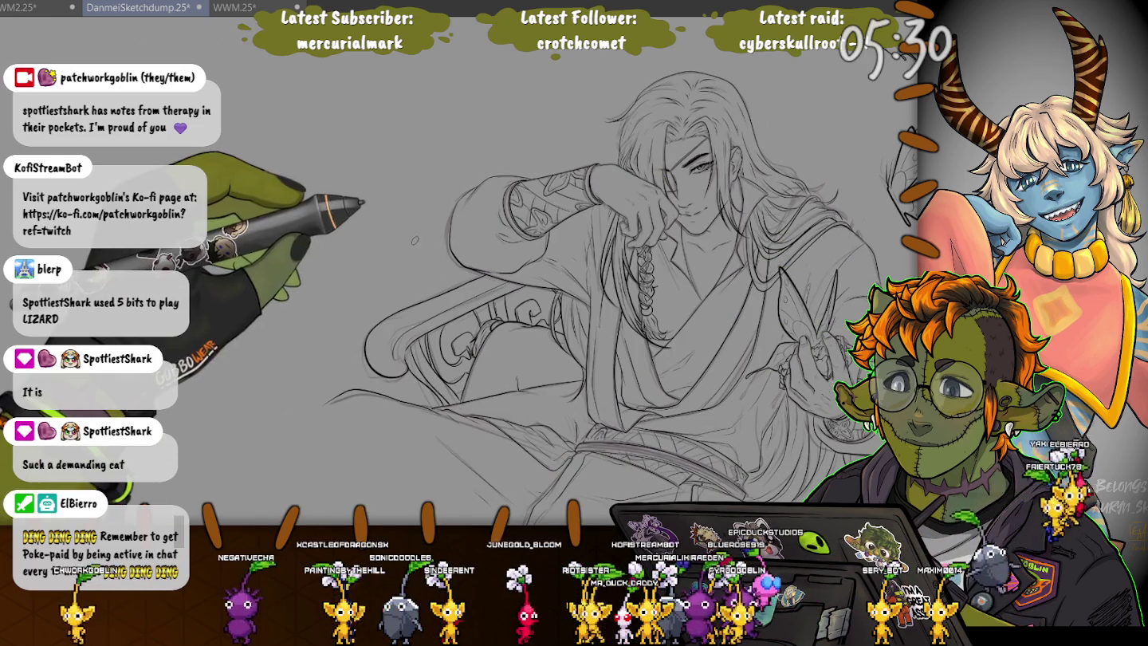
key("ctrl+minus")
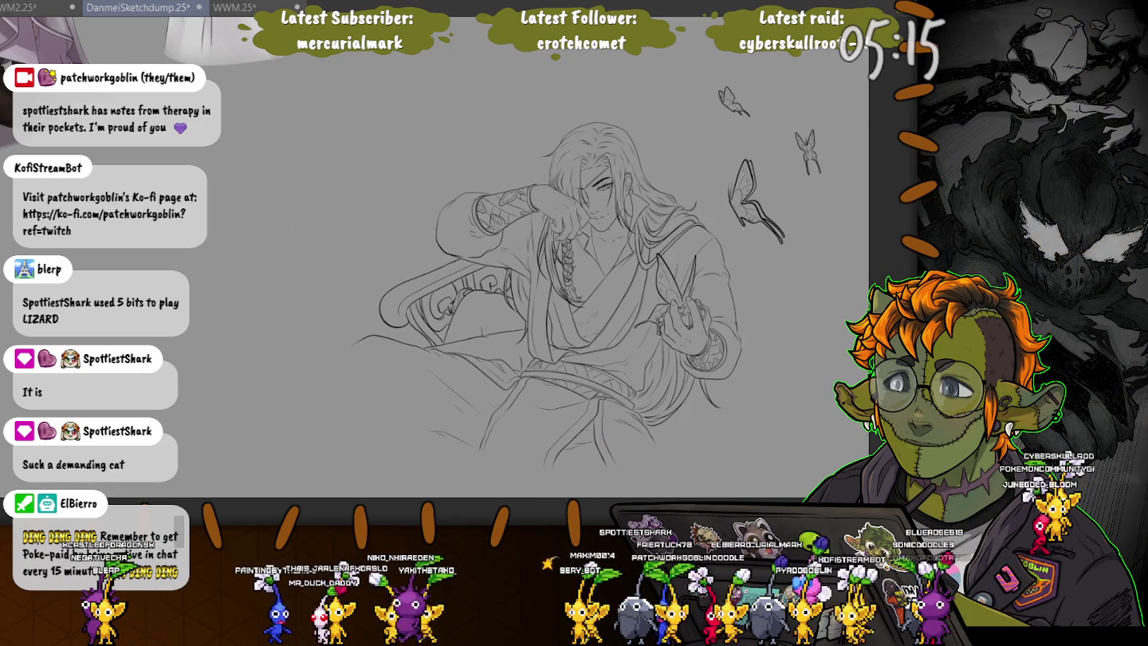
key("ctrl+s")
scroll(519, 197, "up", 5)
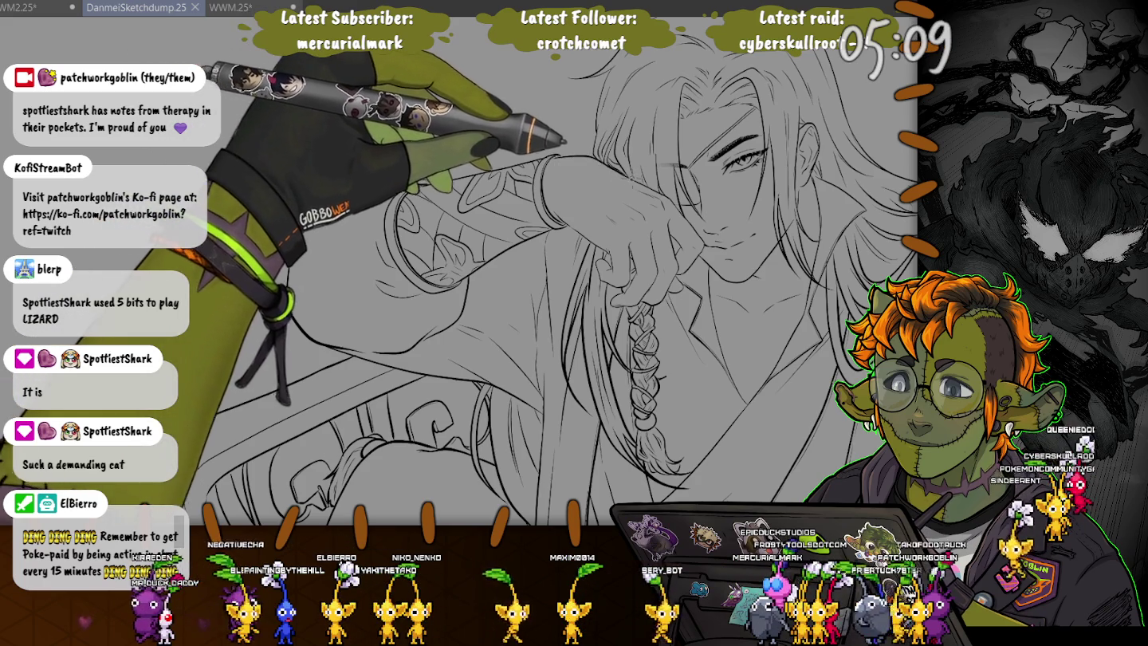
- Pan the view to the neck and braid, then to the face and chin
scroll(657, 228, "up", 4)
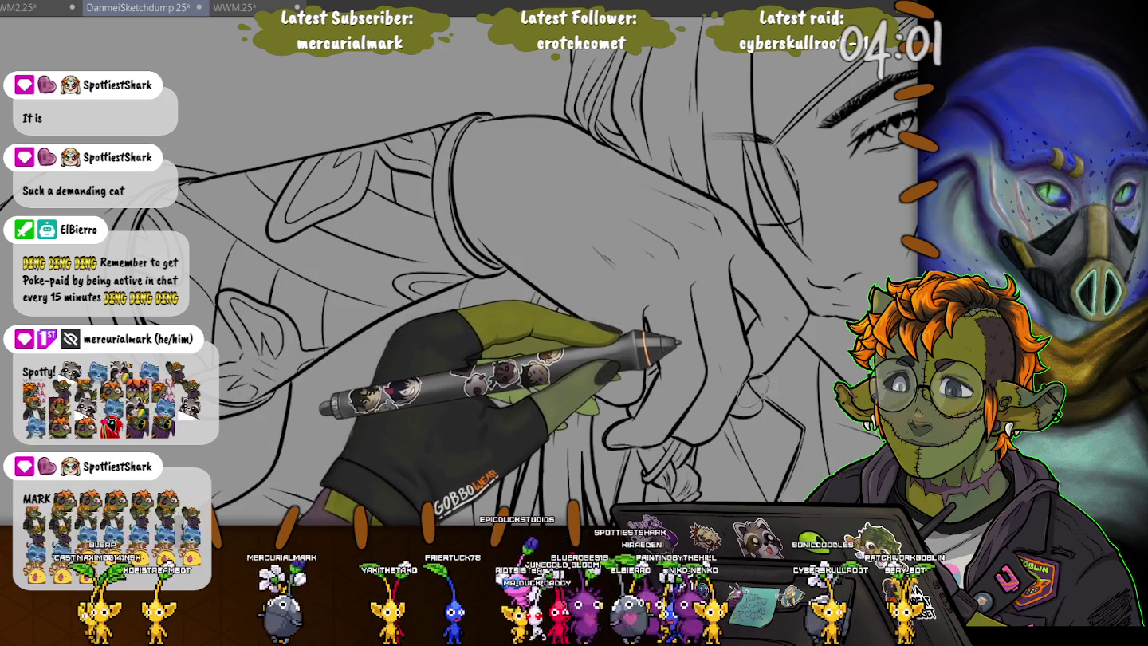
left_click_drag(722, 375, 613, 135)
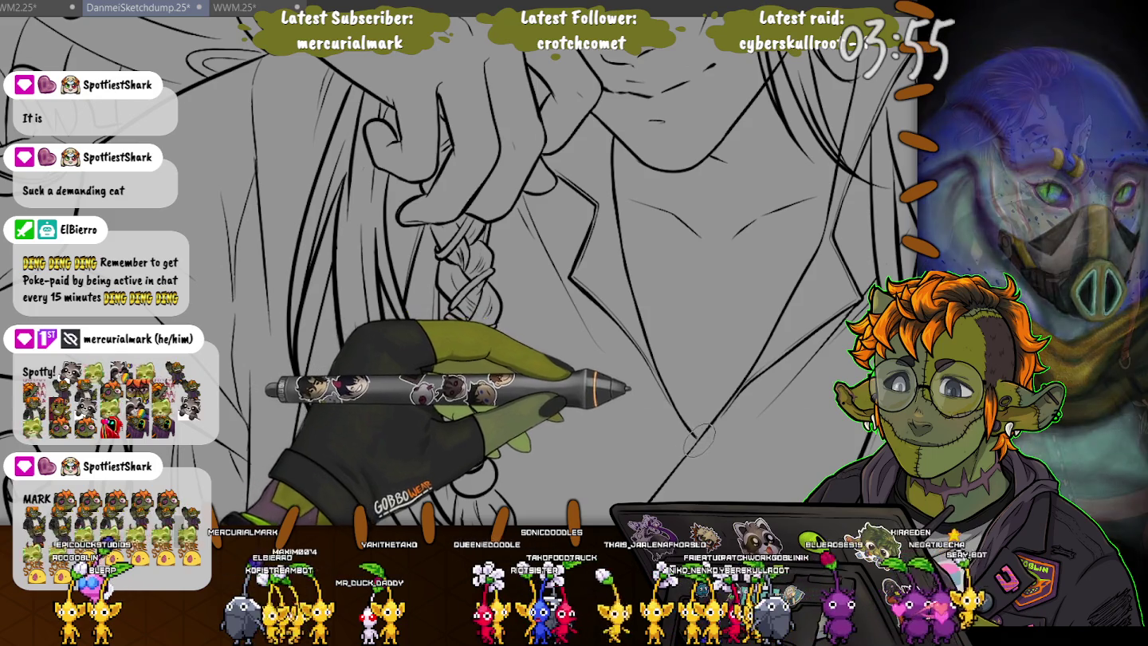
left_click_drag(422, 160, 666, 120)
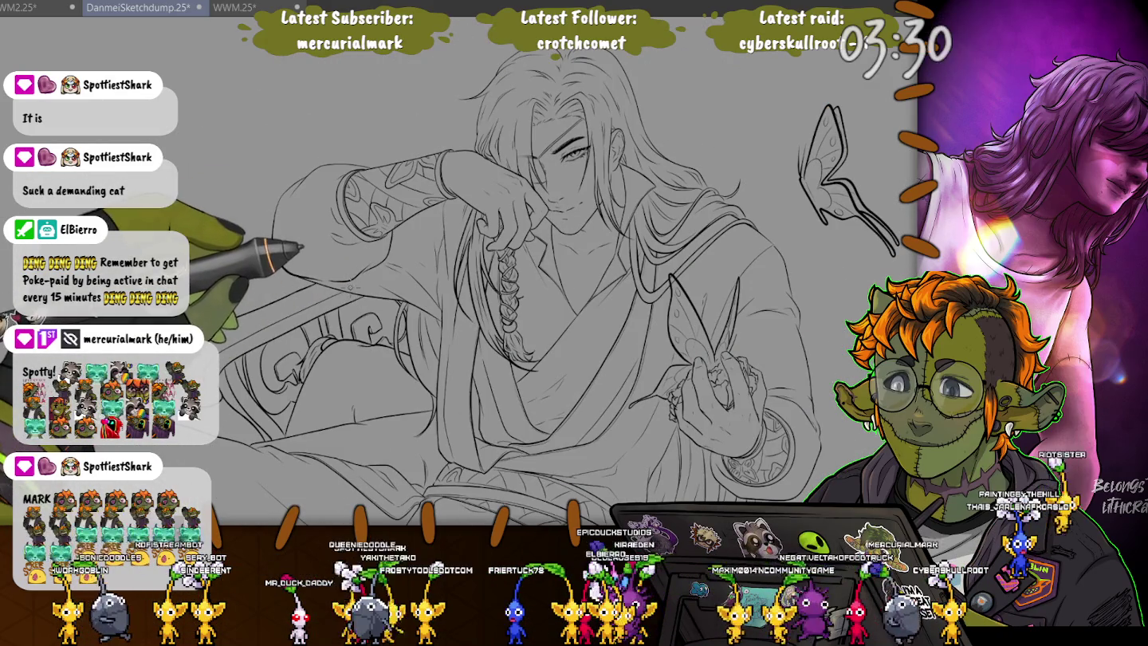
scroll(344, 358, "down", 2)
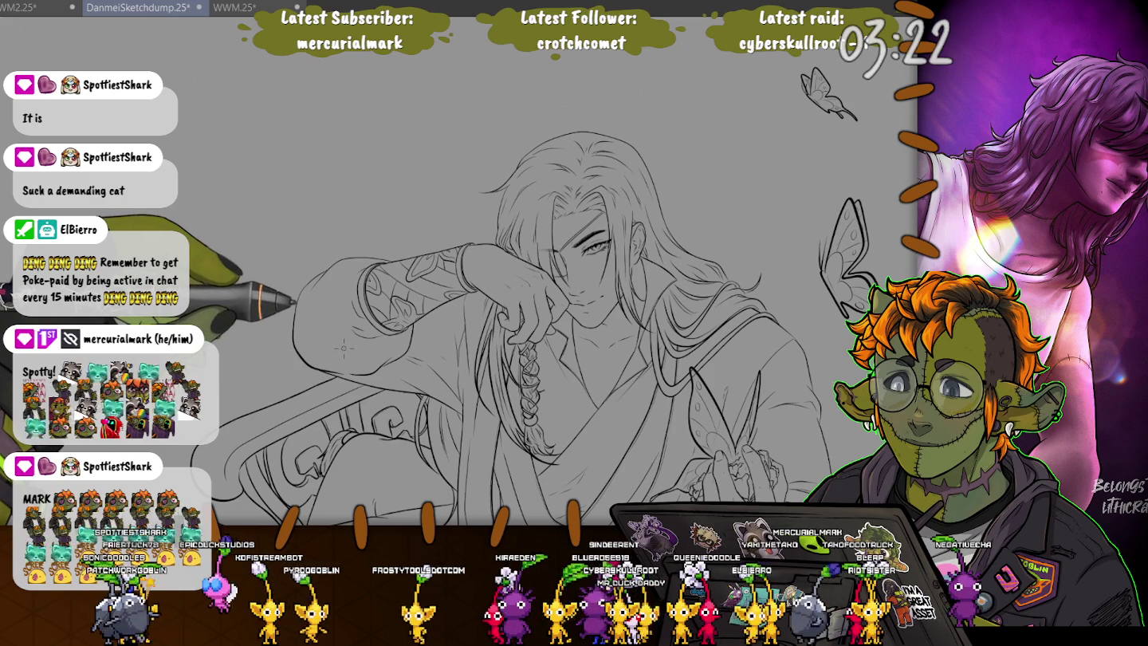
scroll(679, 439, "up", 1)
scroll(678, 438, "up", 1)
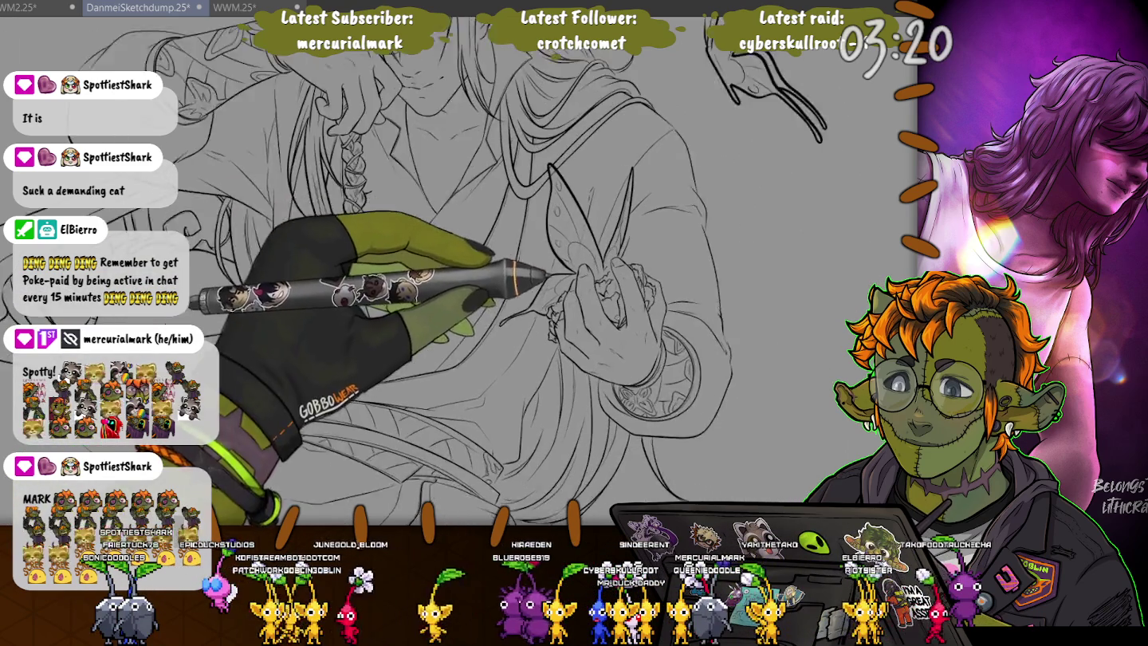
scroll(679, 438, "up", 1)
scroll(678, 439, "up", 1)
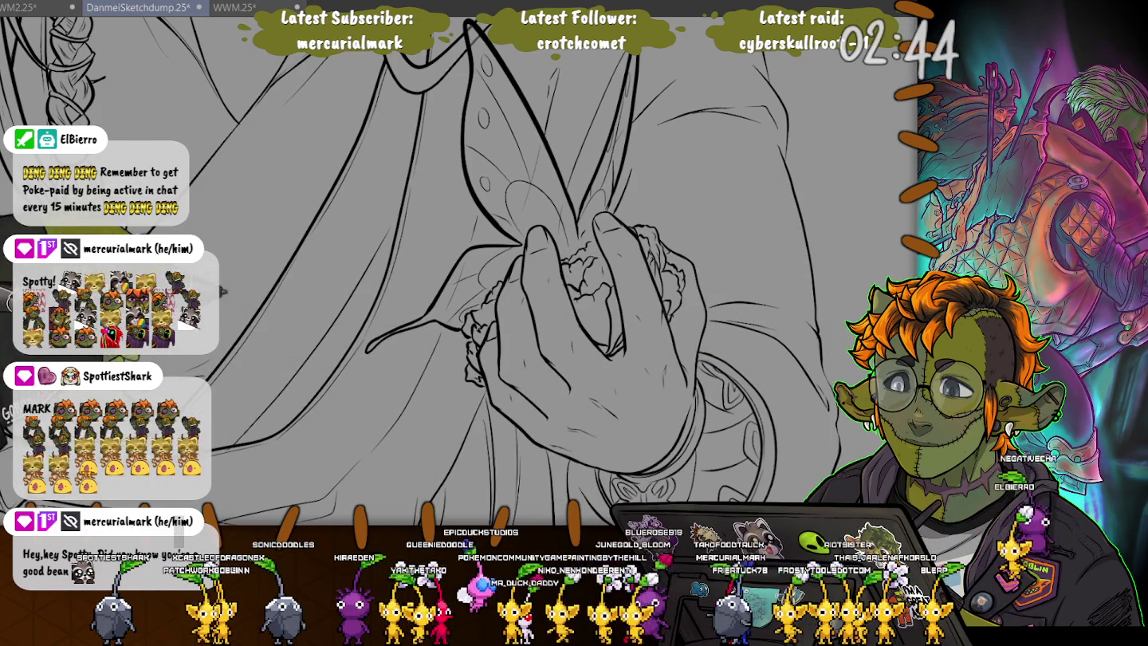
scroll(455, 271, "down", 3)
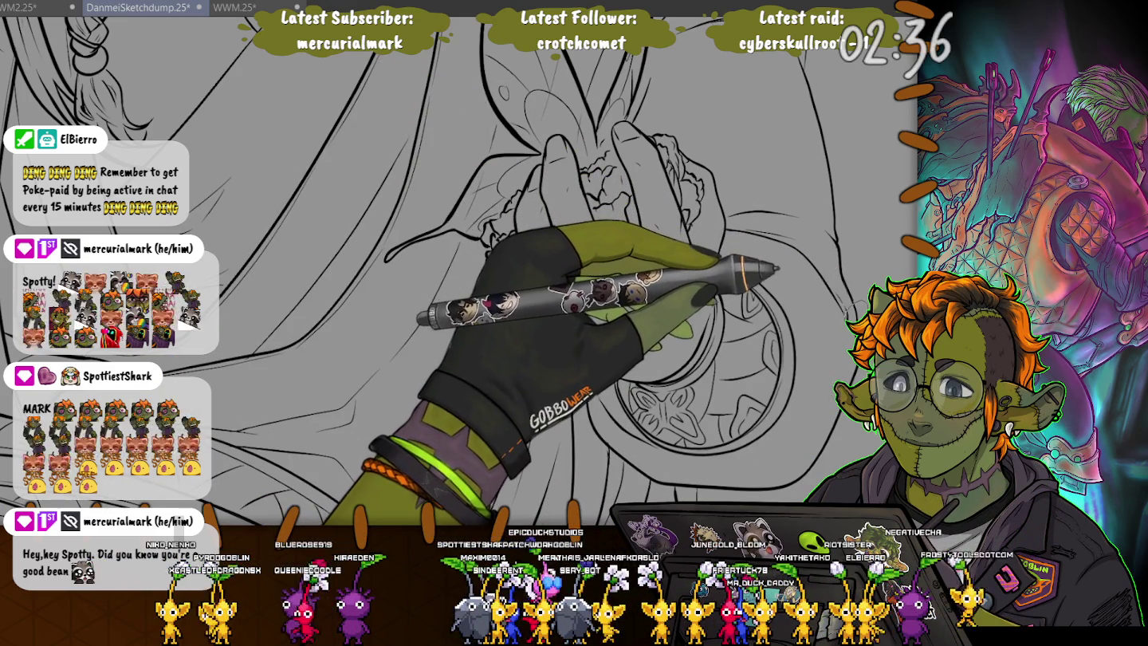
scroll(422, 270, "up", 5)
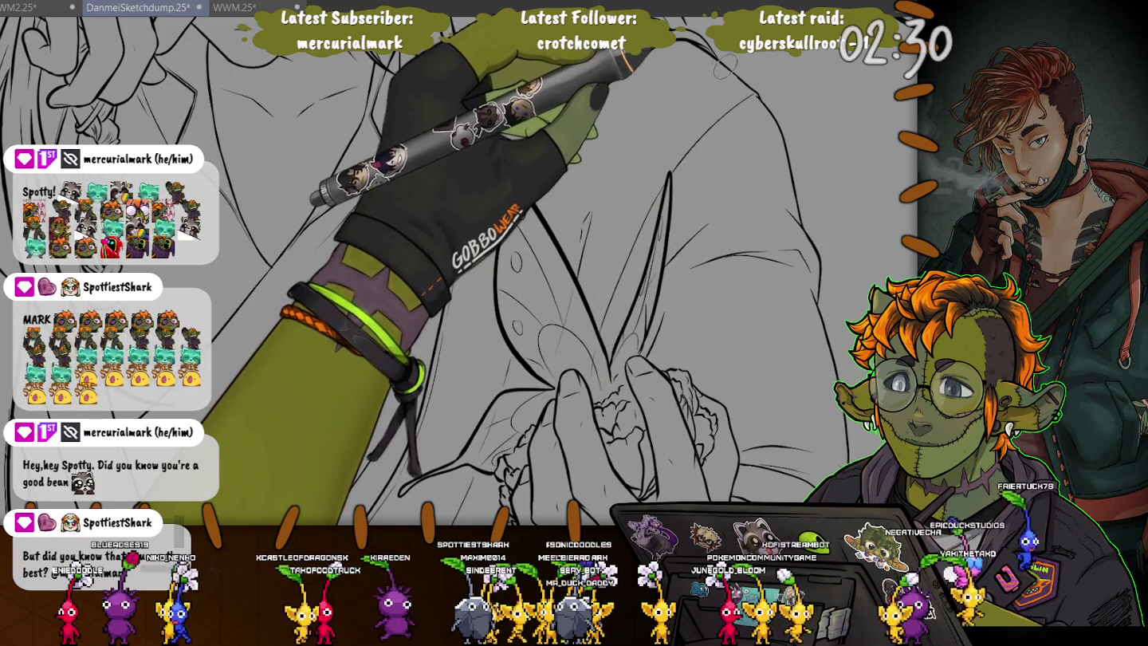
scroll(446, 271, "up", 5)
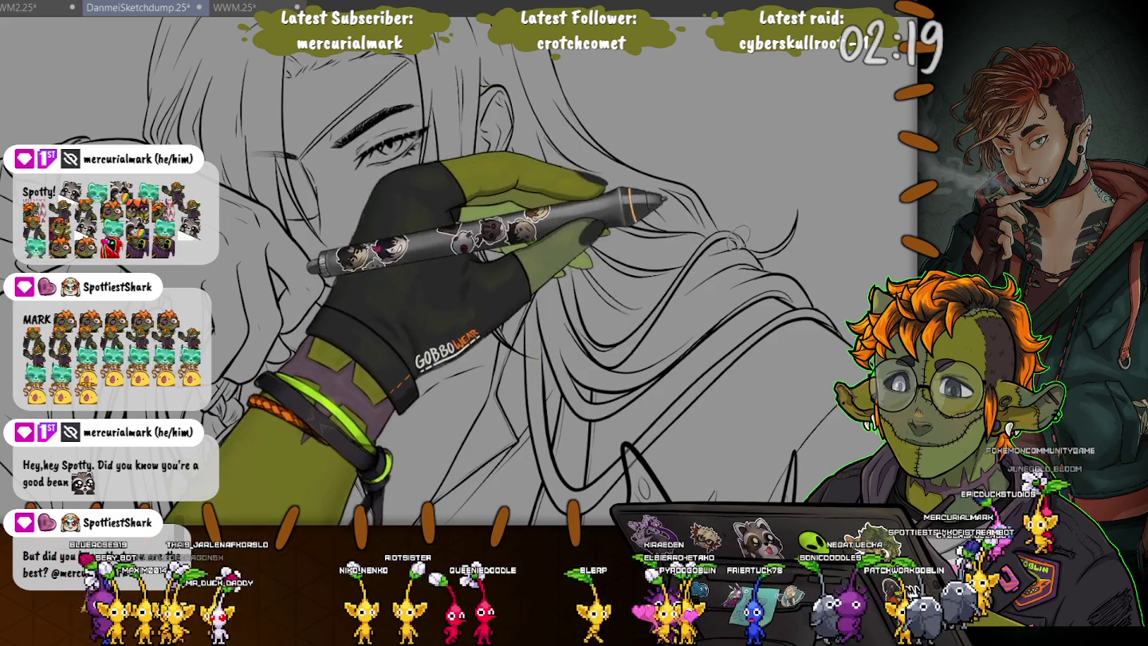
left_click_drag(454, 239, 621, 503)
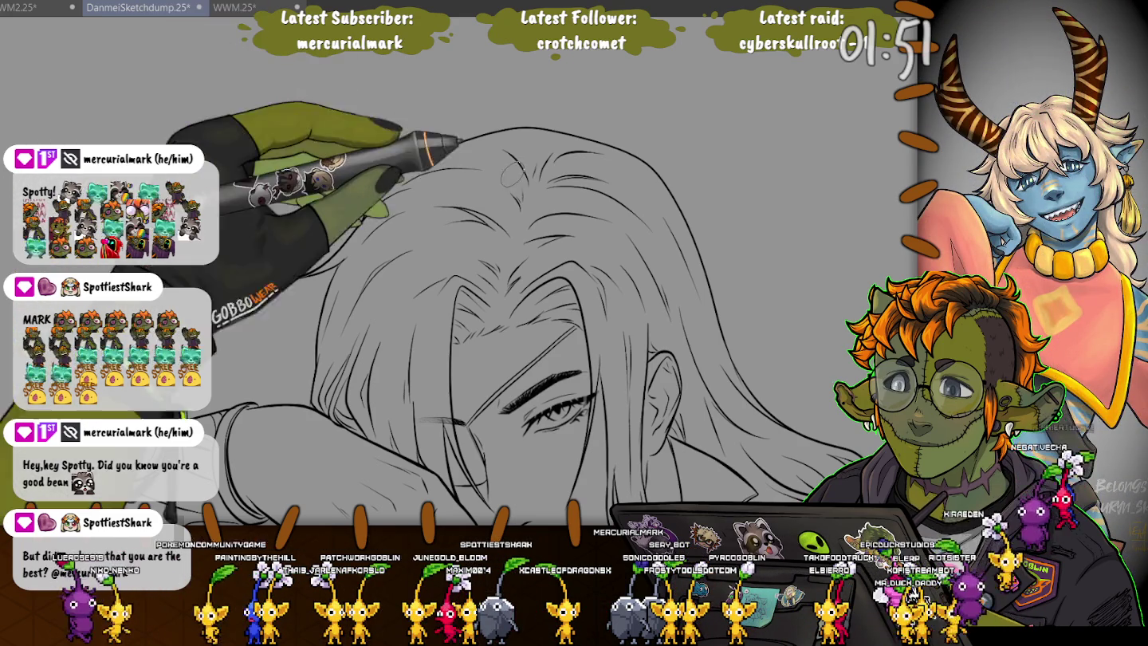
scroll(410, 141, "up", 3)
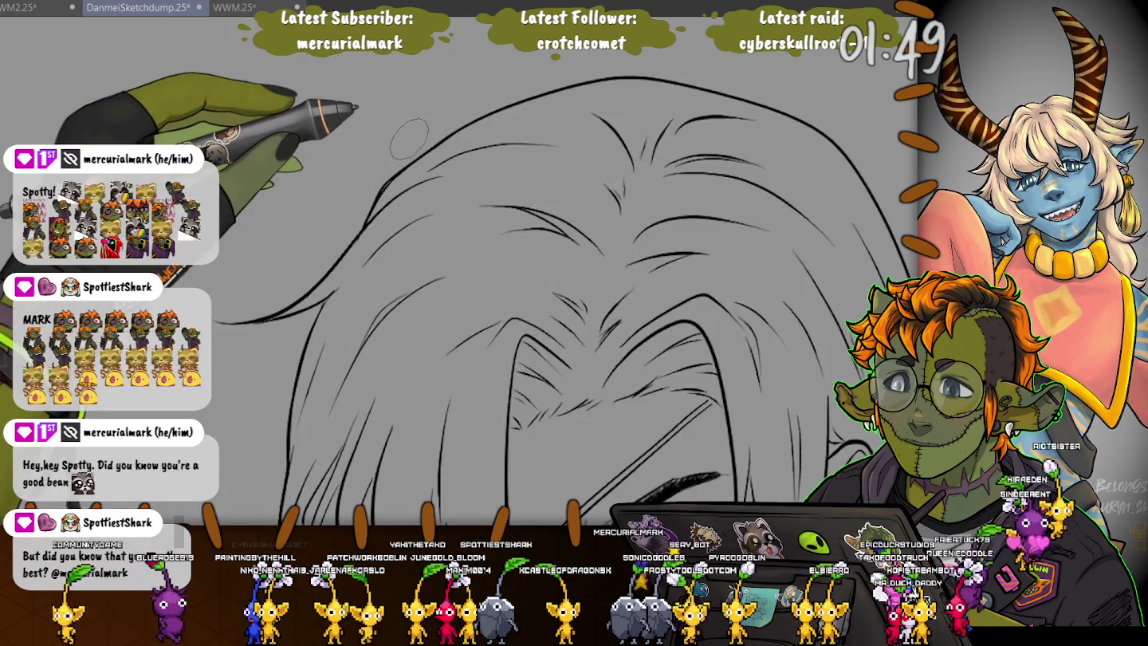
scroll(410, 141, "up", 2)
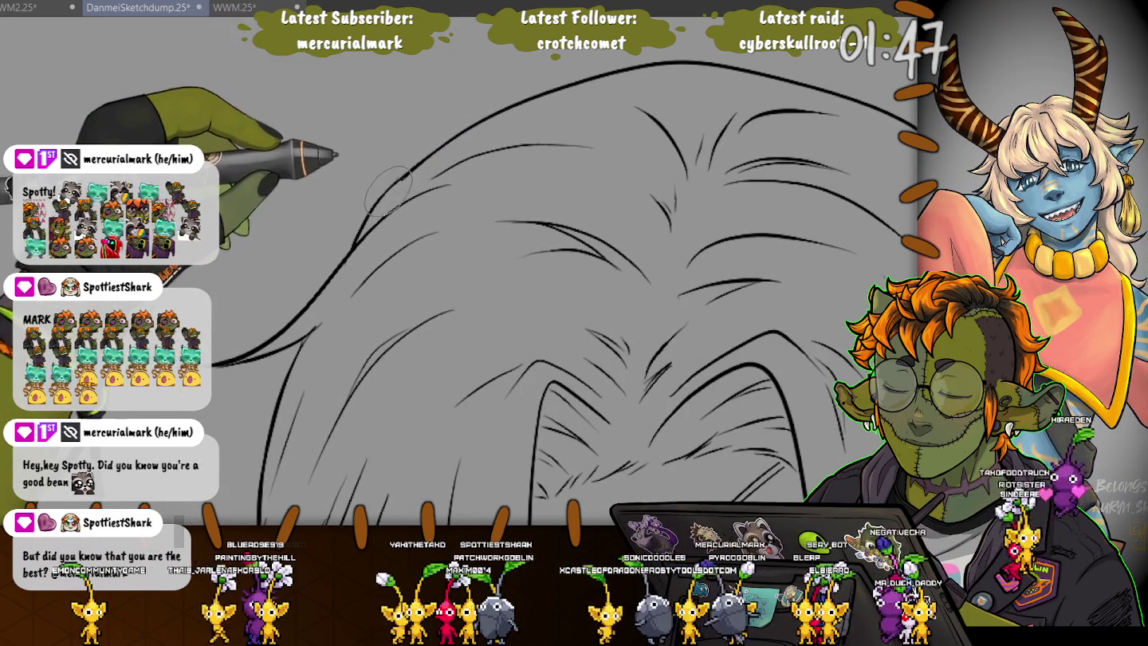
left_click_drag(356, 207, 380, 87)
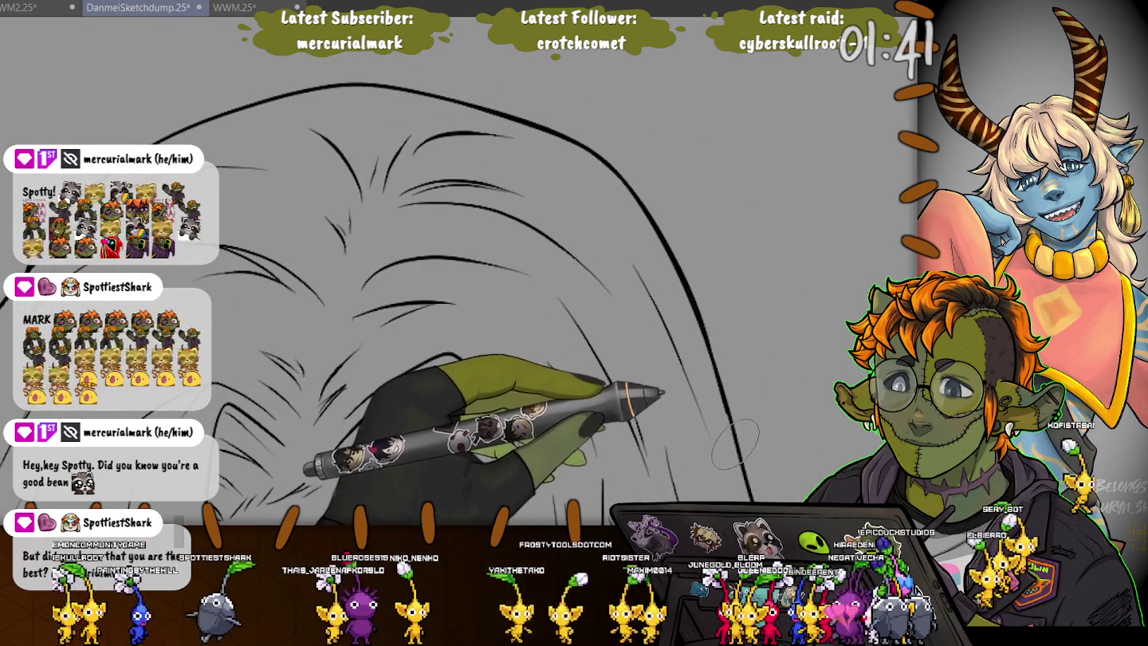
scroll(421, 425, "down", 5)
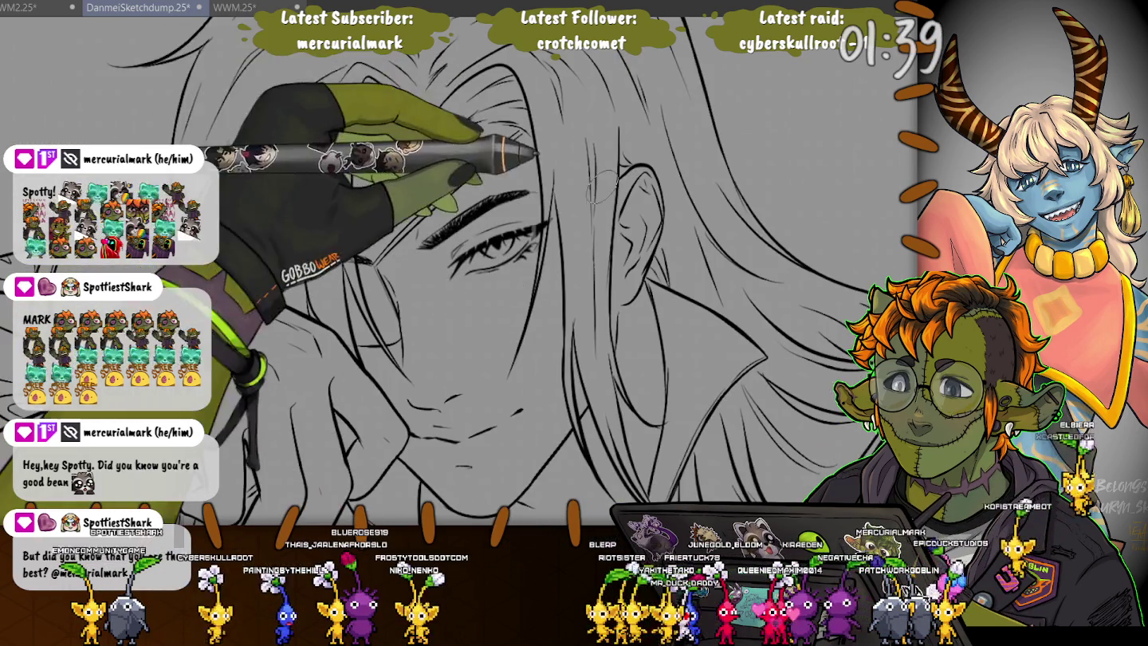
- Extend the curved line on the robe beside the butterfly
scroll(478, 279, "down", 3)
scroll(478, 279, "down", 3)
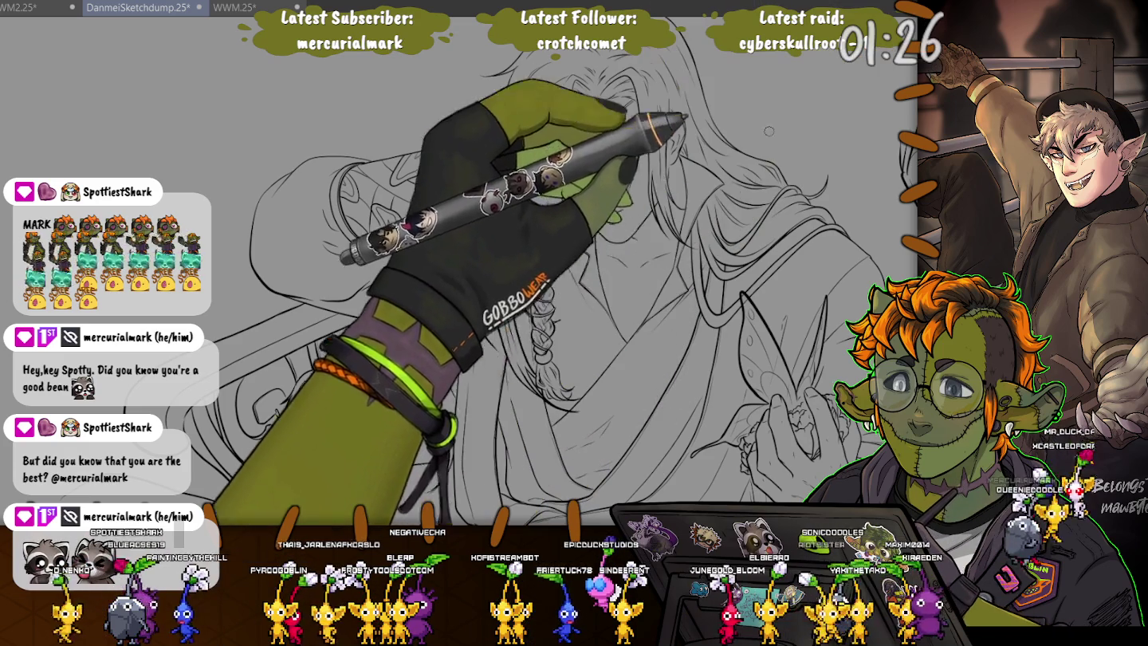
scroll(558, 240, "up", 1)
scroll(557, 240, "up", 1)
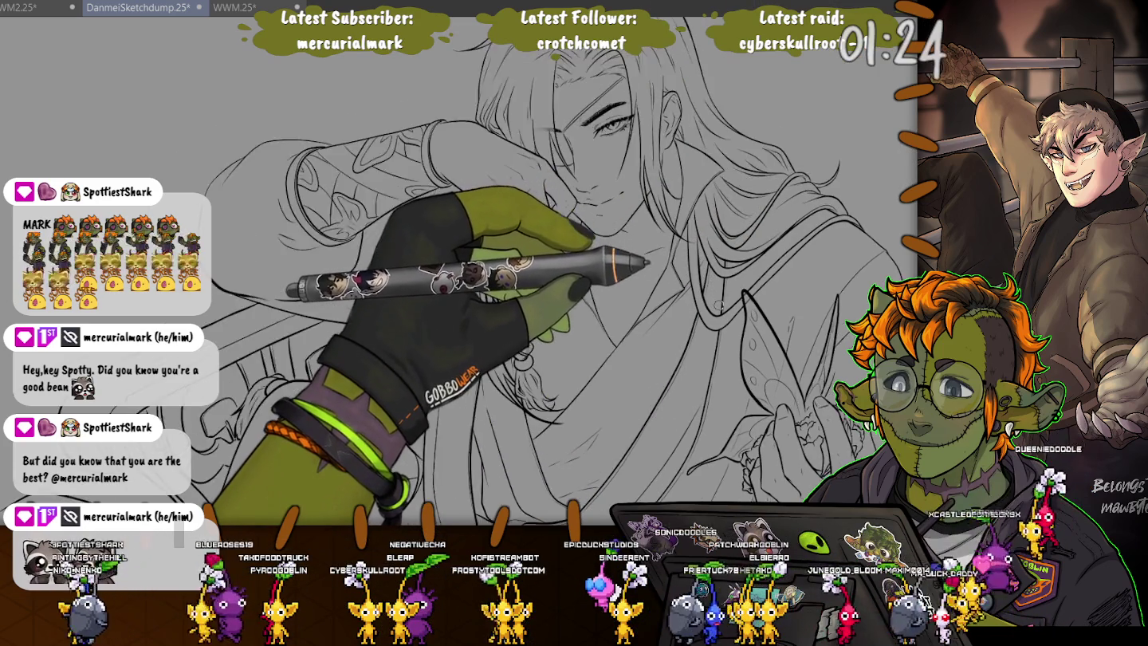
scroll(558, 239, "up", 1)
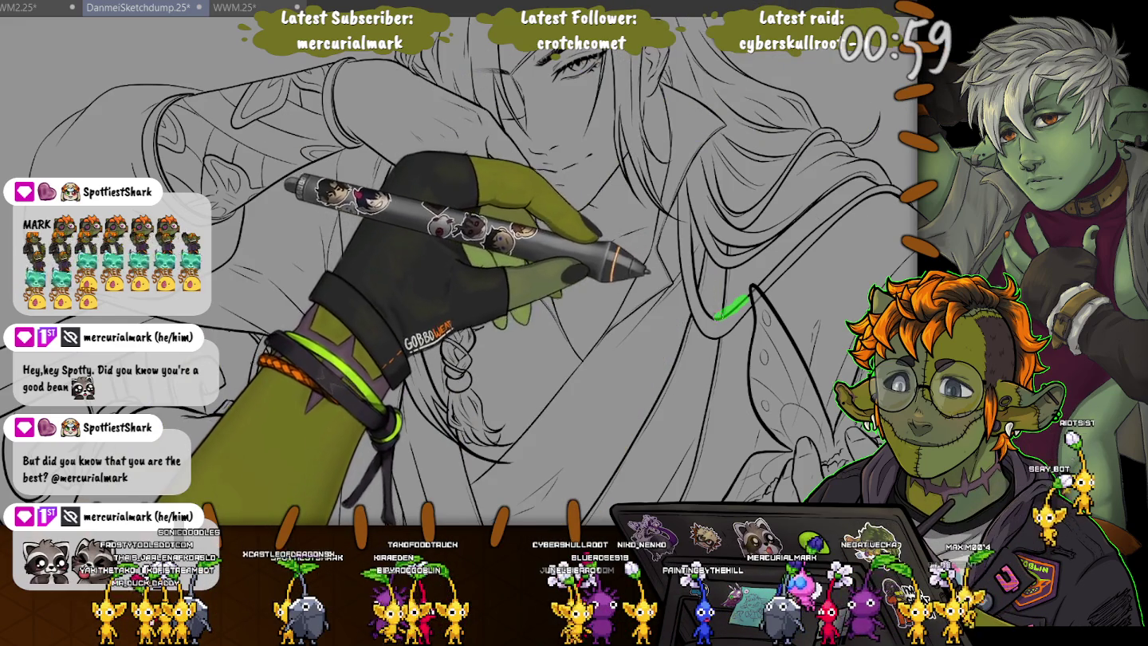
left_click_drag(721, 313, 687, 243)
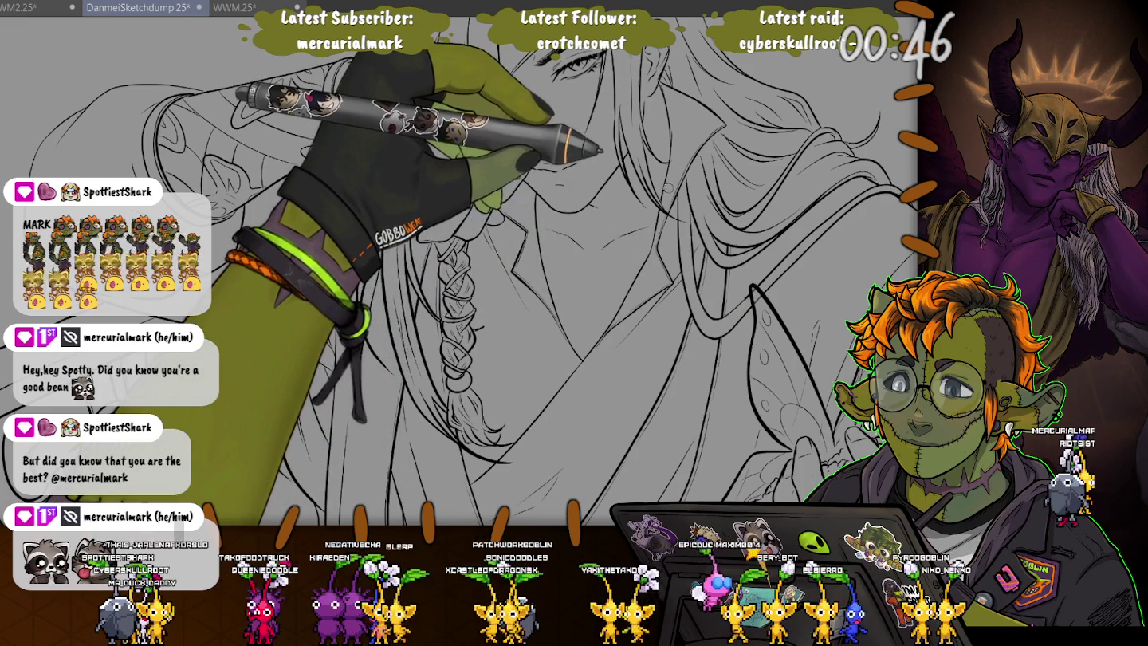
- Add a stroke on the robe, undoing the trial vertical and diagonal lines
left_click_drag(689, 220, 701, 309)
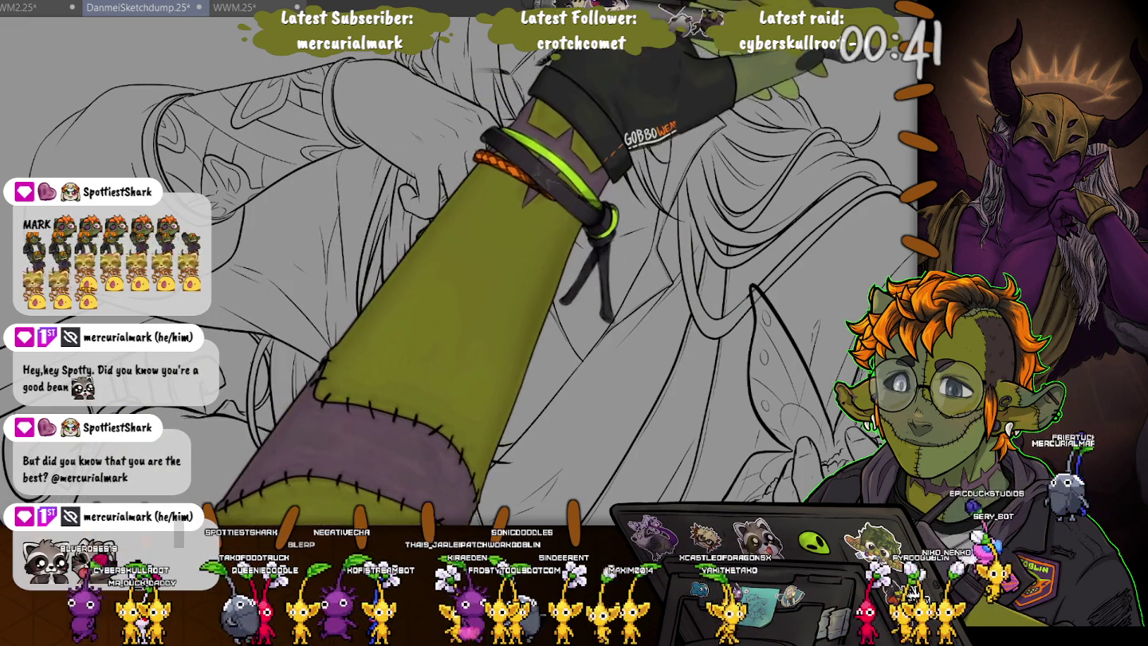
left_click_drag(692, 232, 699, 296)
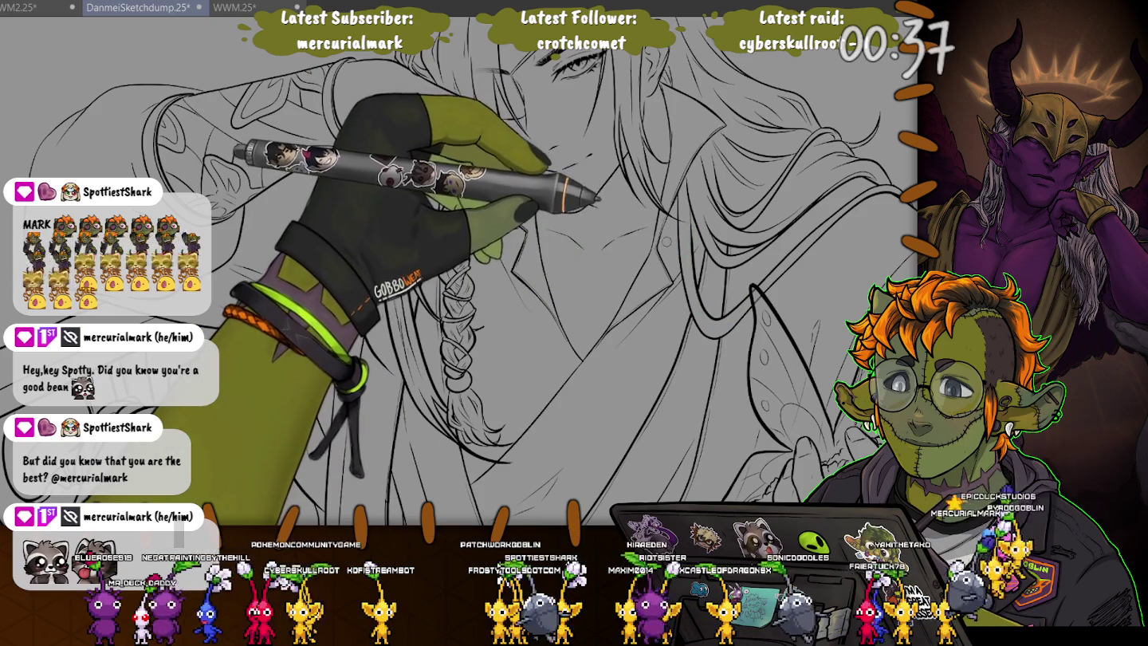
key("ctrl+z")
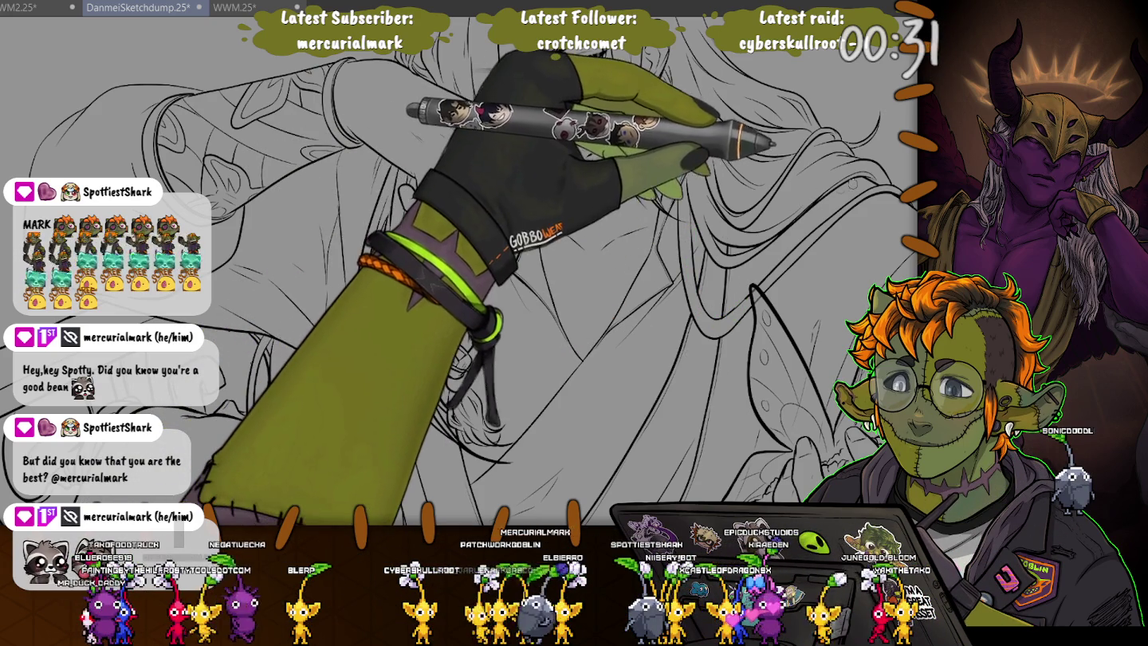
left_click_drag(826, 199, 722, 268)
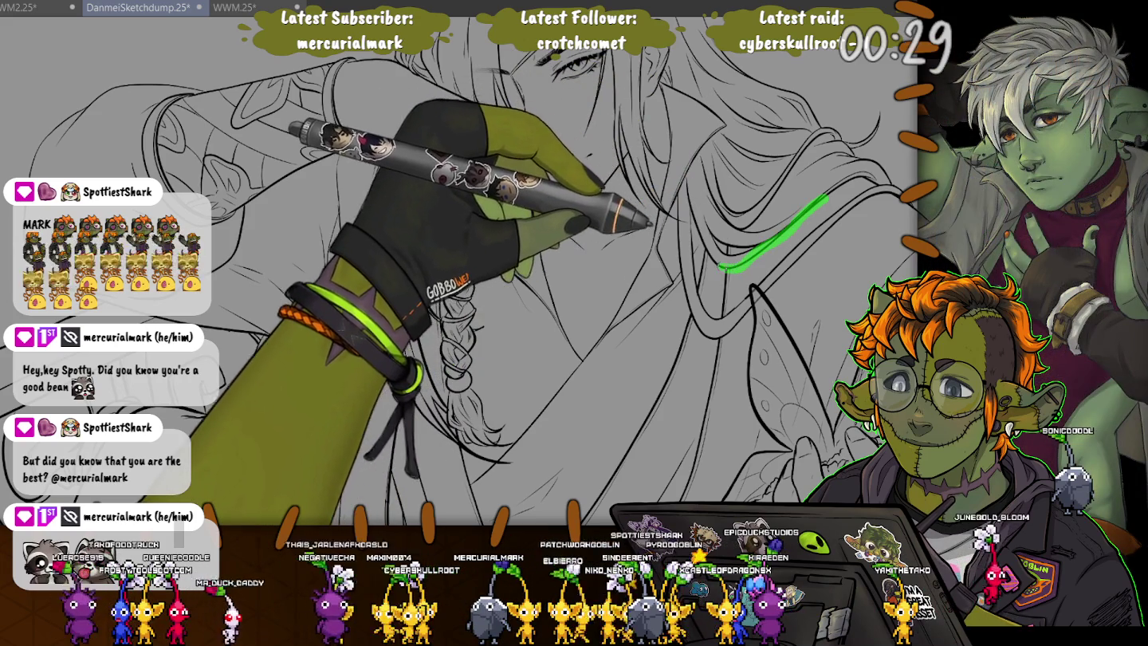
key("ctrl+z")
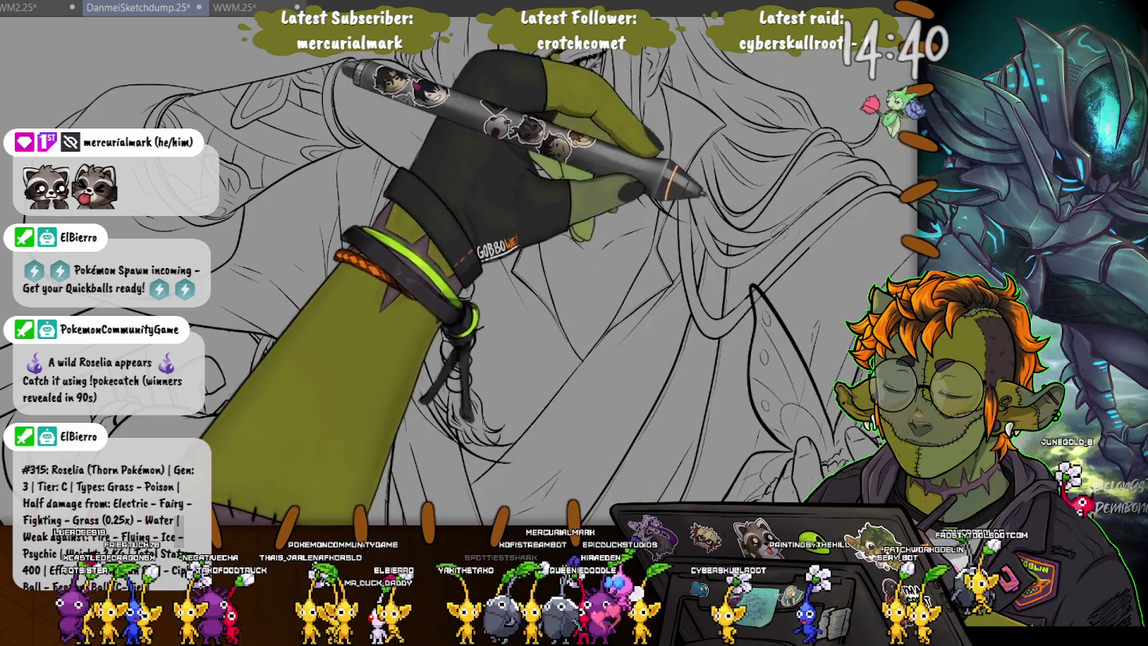
scroll(557, 279, "up", 3)
scroll(745, 195, "up", 2)
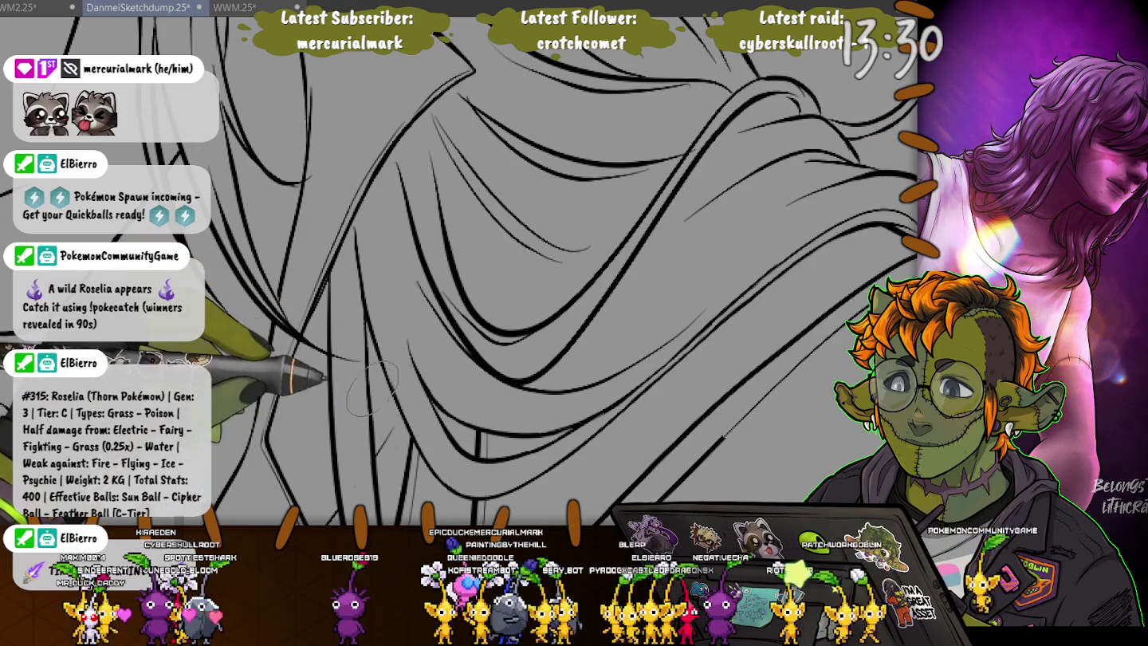
scroll(377, 416, "up", 3)
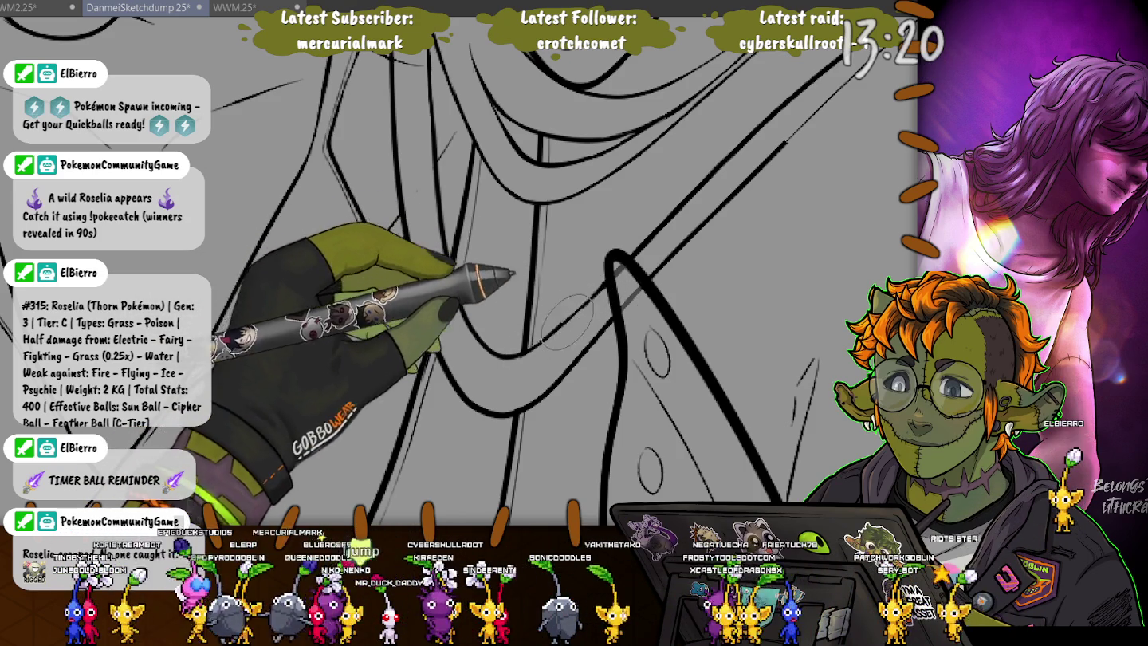
left_click_drag(574, 315, 819, 137)
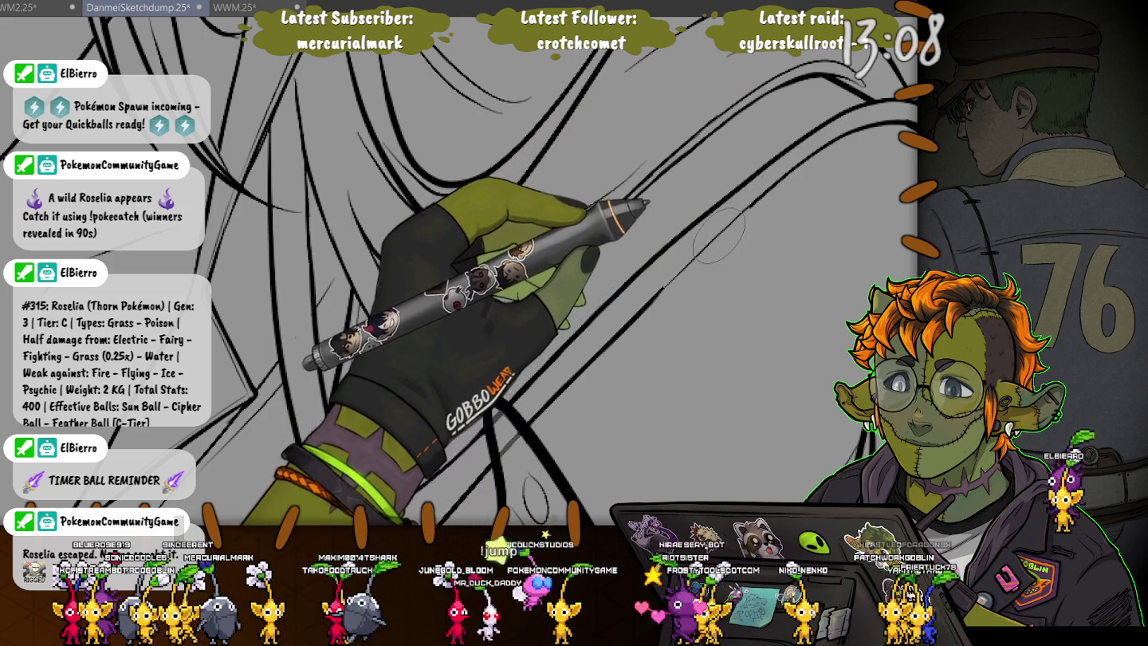
scroll(693, 243, "down", 5)
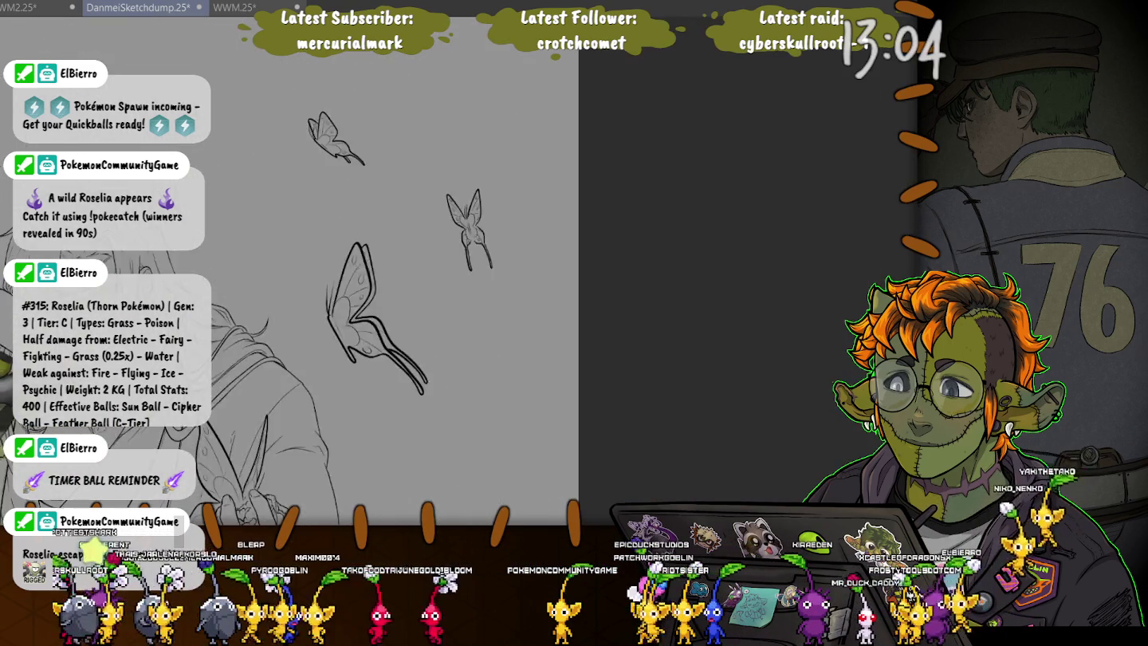
scroll(446, 271, "left", 5)
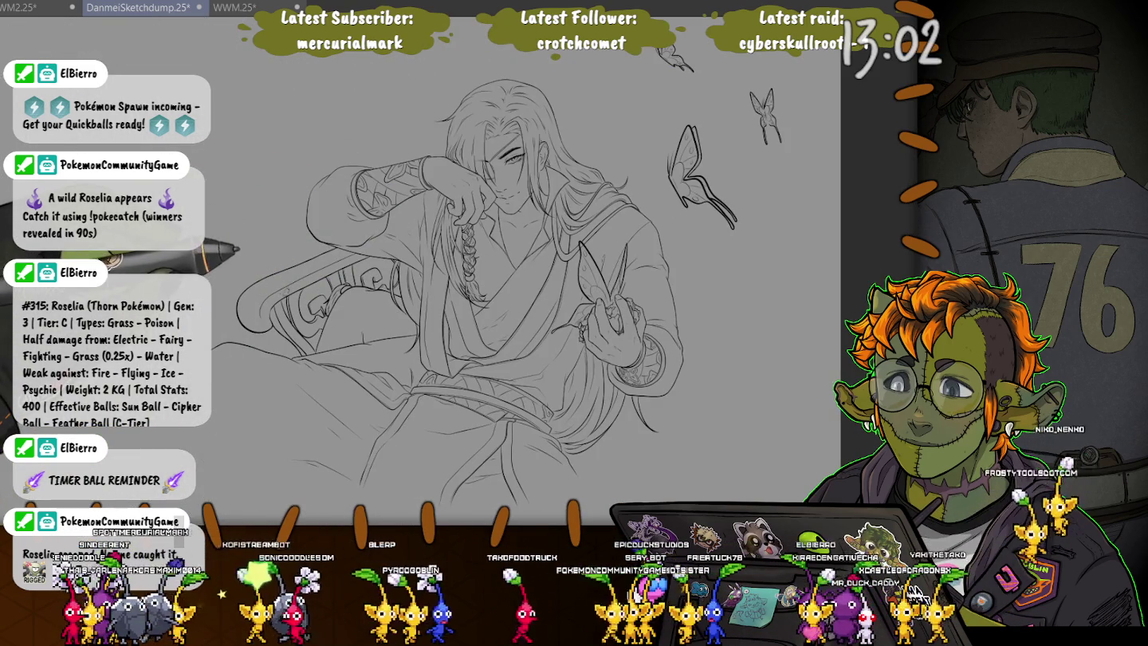
scroll(443, 124, "up", 3)
scroll(443, 125, "up", 3)
scroll(442, 124, "up", 3)
scroll(602, 138, "up", 3)
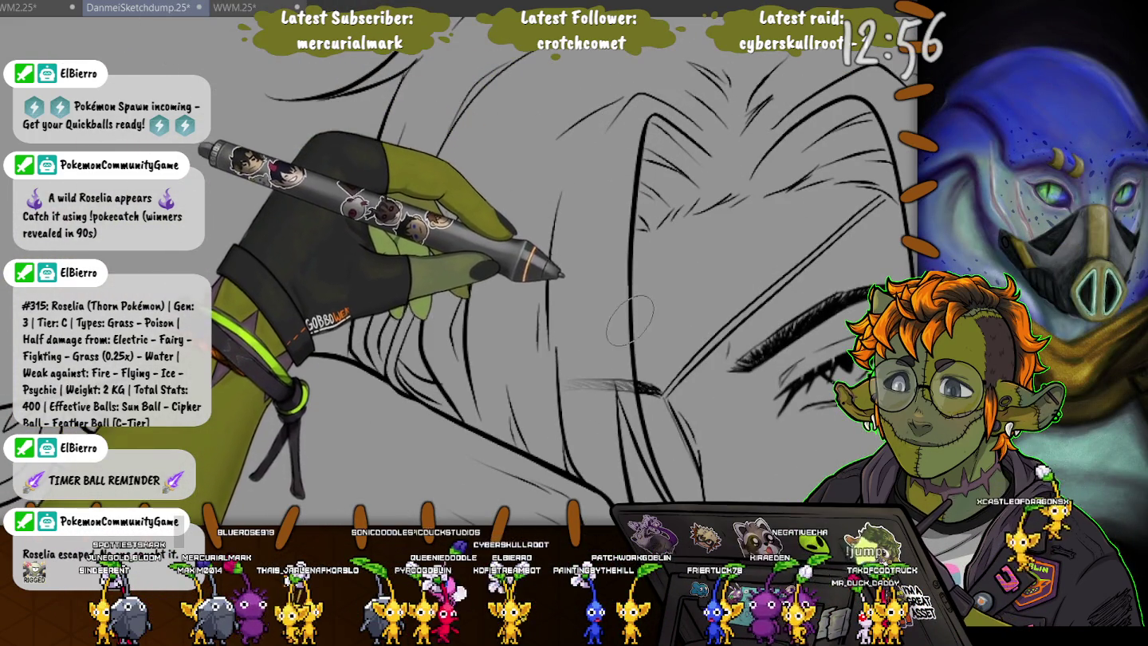
- Zoom and pan past the arm and hand to the hair and braid area
scroll(638, 440, "down", 3)
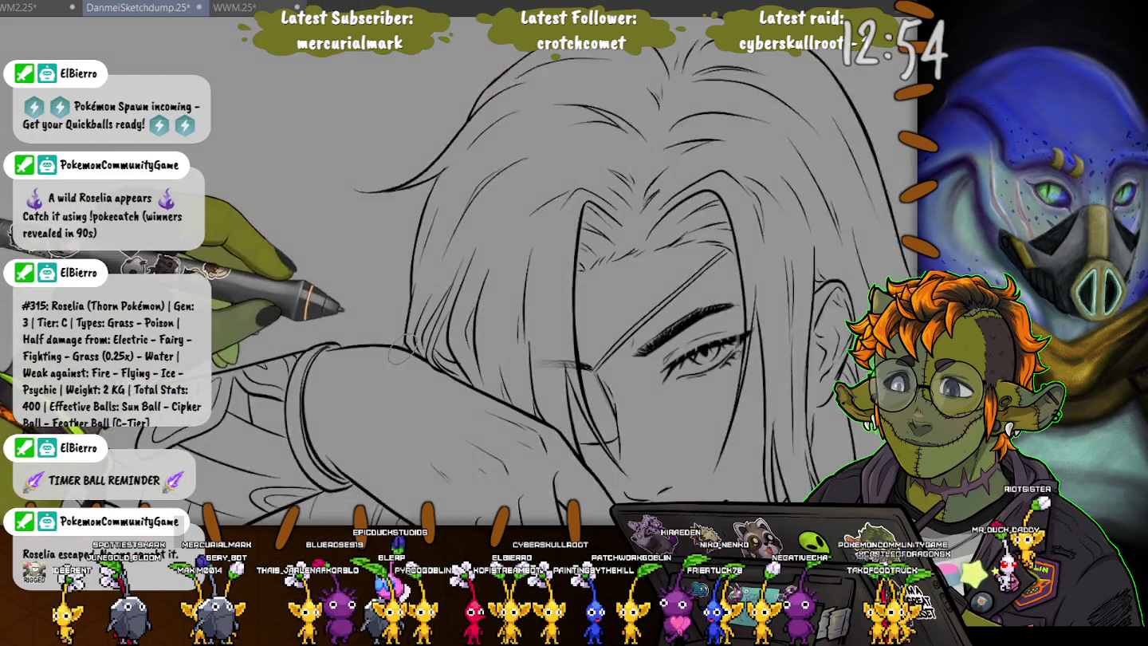
scroll(478, 279, "up", 1)
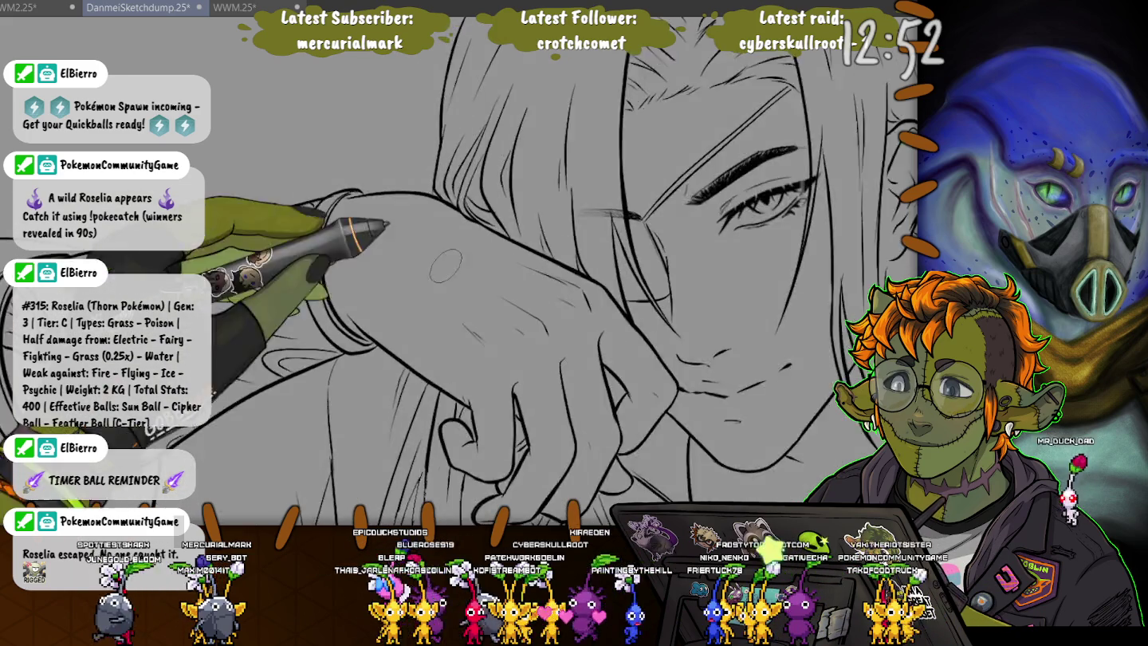
scroll(479, 279, "up", 1)
scroll(478, 279, "up", 1)
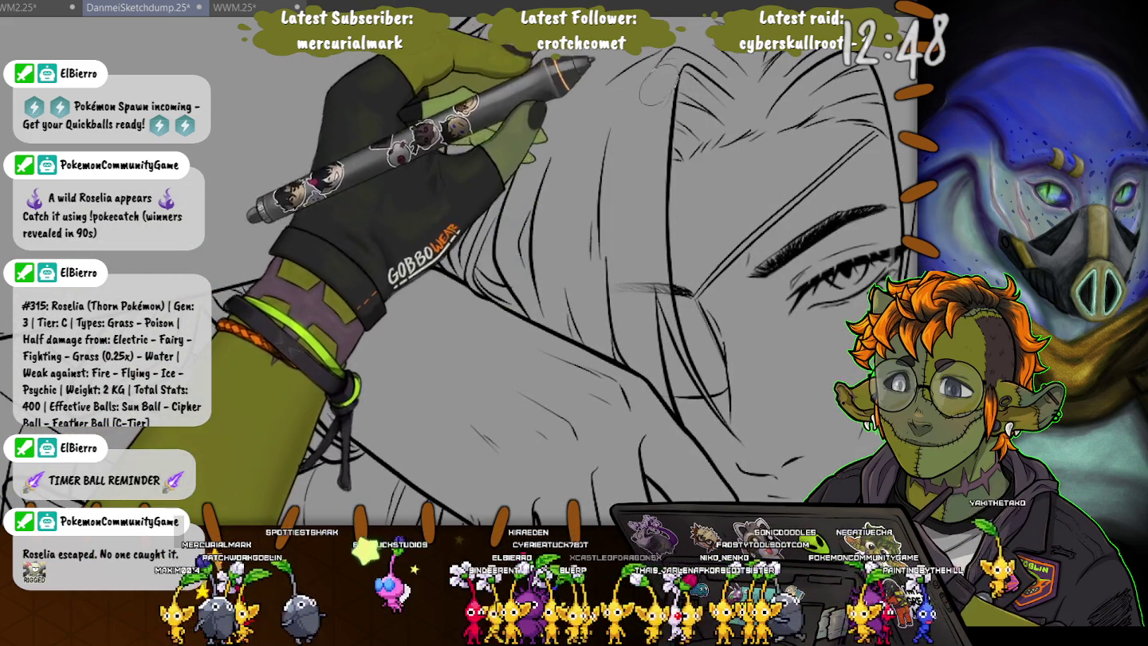
left_click_drag(672, 293, 600, 110)
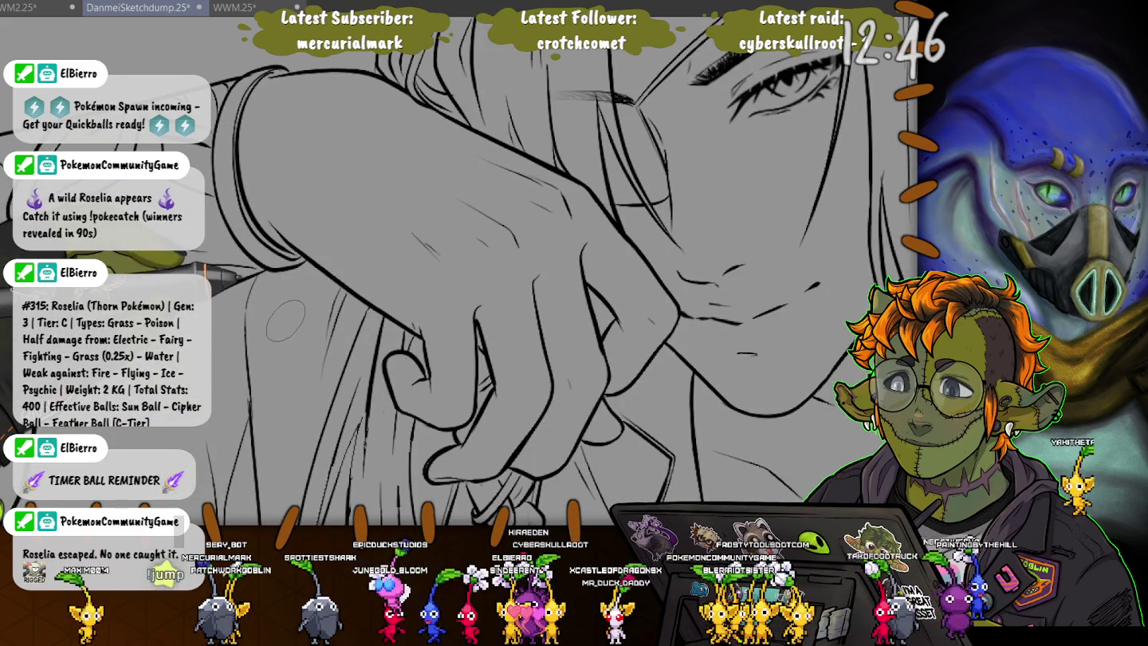
left_click_drag(319, 240, 491, 70)
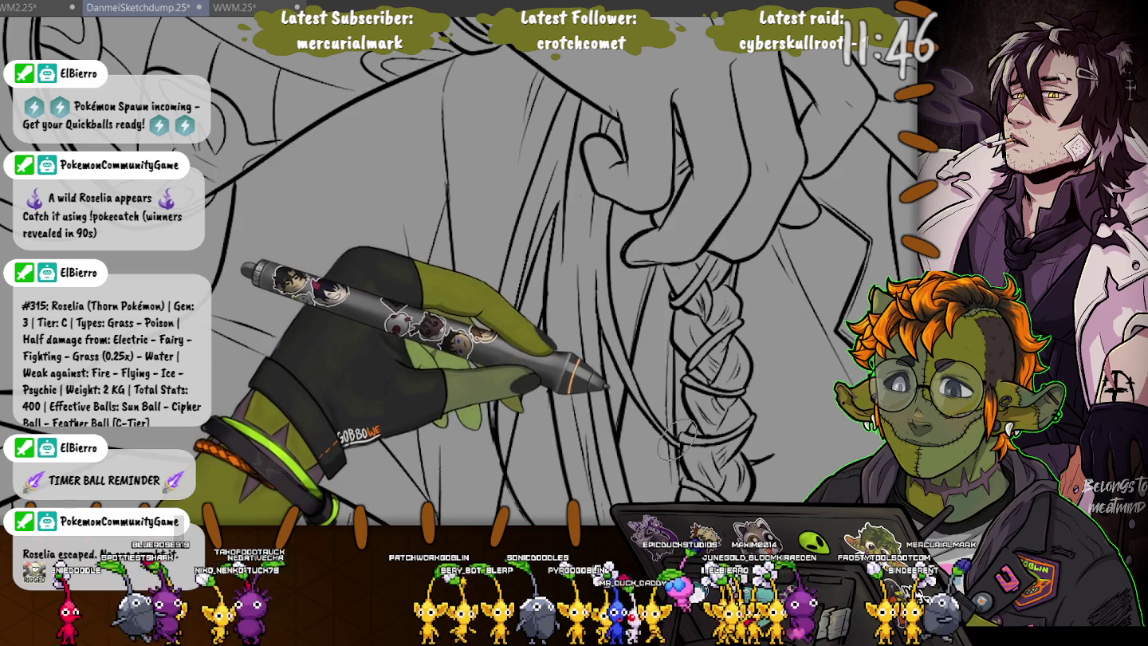
- Pan down along the braid and hair strands to show its lower part
left_click_drag(677, 441, 551, 245)
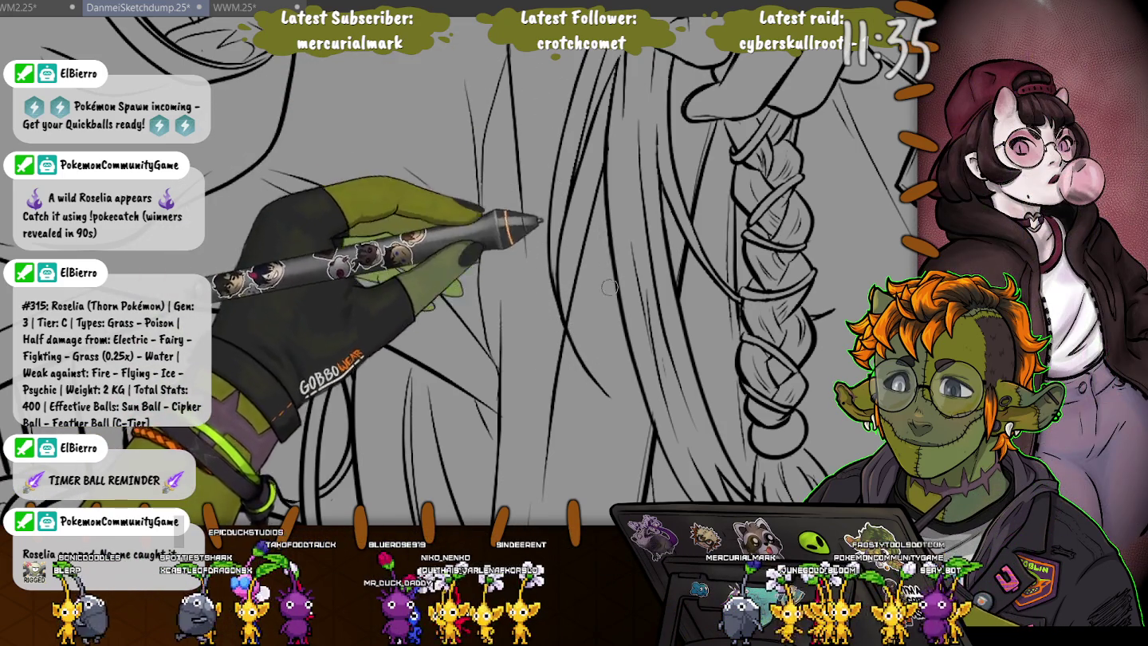
left_click_drag(634, 311, 626, 240)
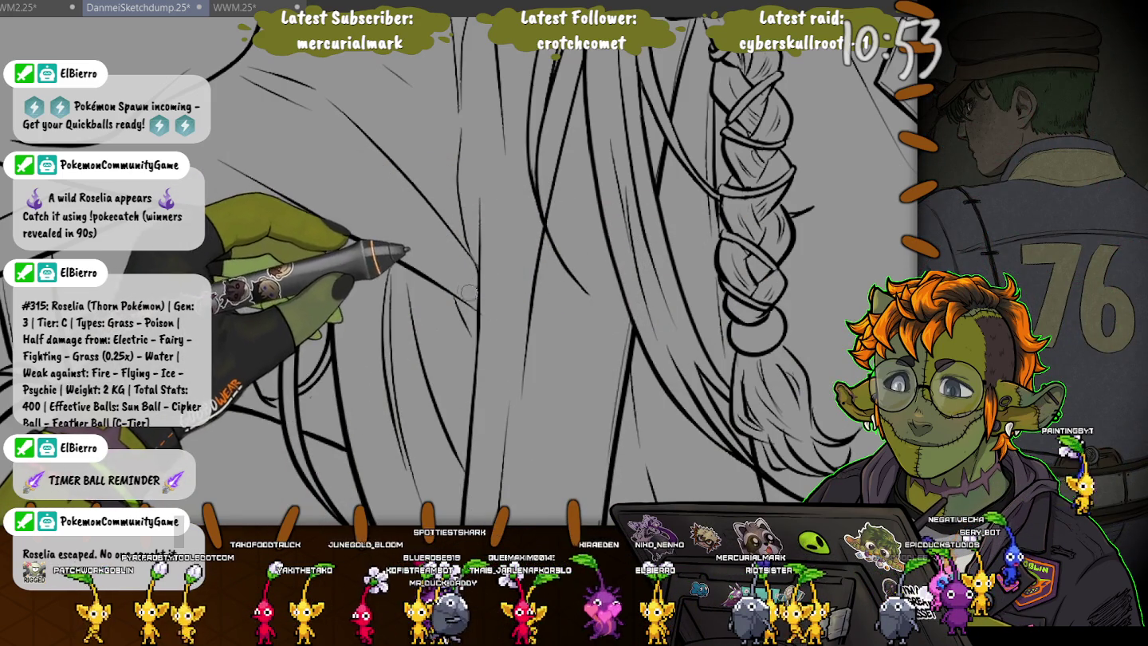
scroll(362, 288, "down", 3)
scroll(362, 288, "down", 3)
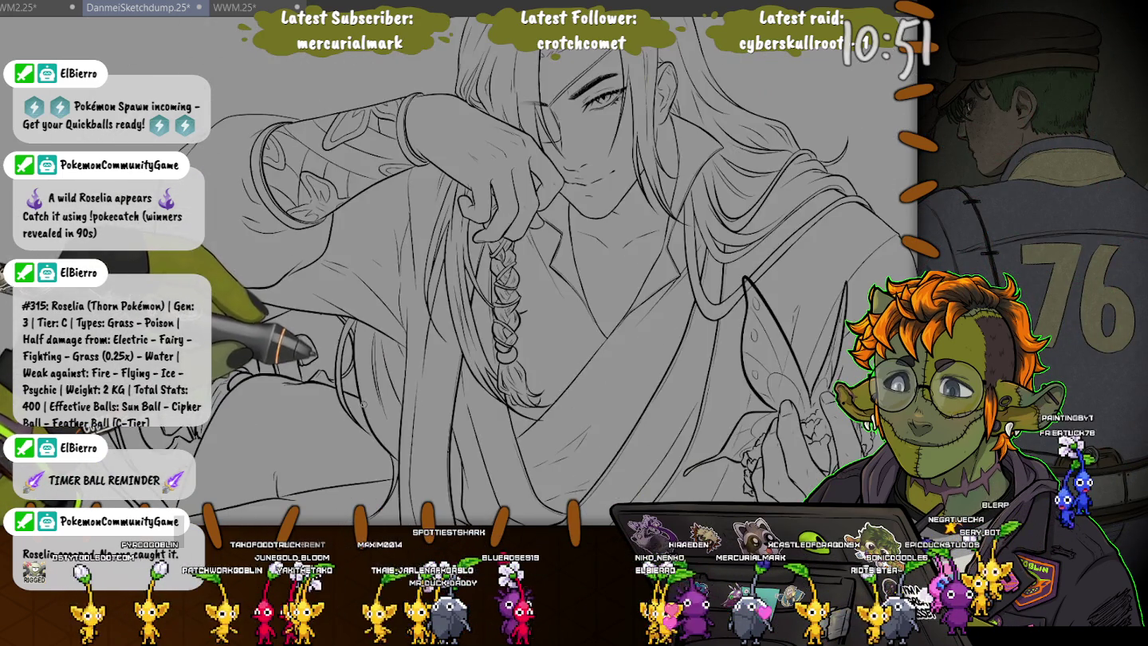
scroll(362, 288, "down", 2)
scroll(223, 196, "up", 2)
scroll(223, 197, "up", 1)
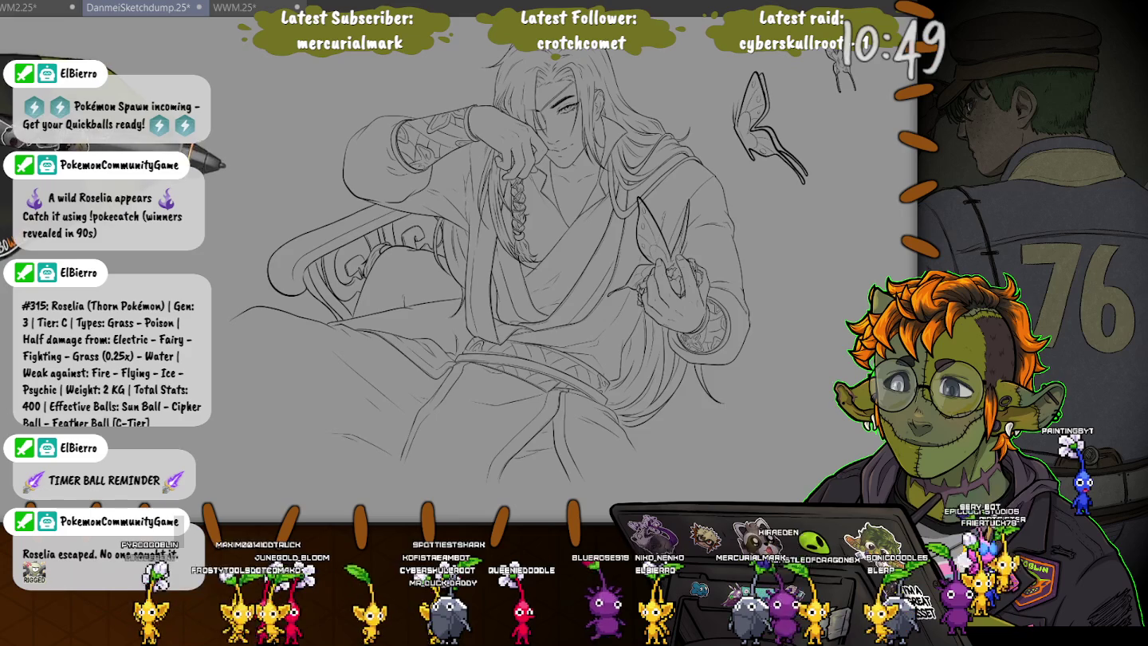
scroll(223, 197, "down", 1)
scroll(223, 198, "down", 1)
left_click_drag(223, 197, 303, 276)
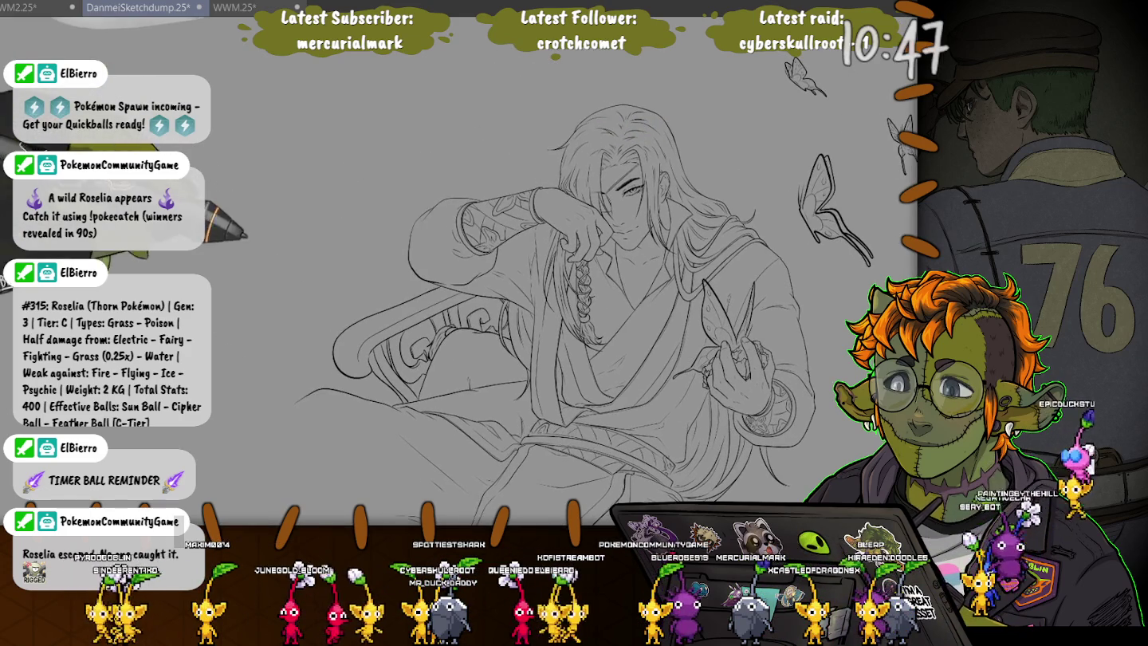
scroll(558, 207, "up", 2)
scroll(558, 208, "up", 2)
scroll(557, 207, "up", 2)
scroll(372, 316, "up", 1)
scroll(371, 315, "up", 1)
scroll(372, 316, "up", 1)
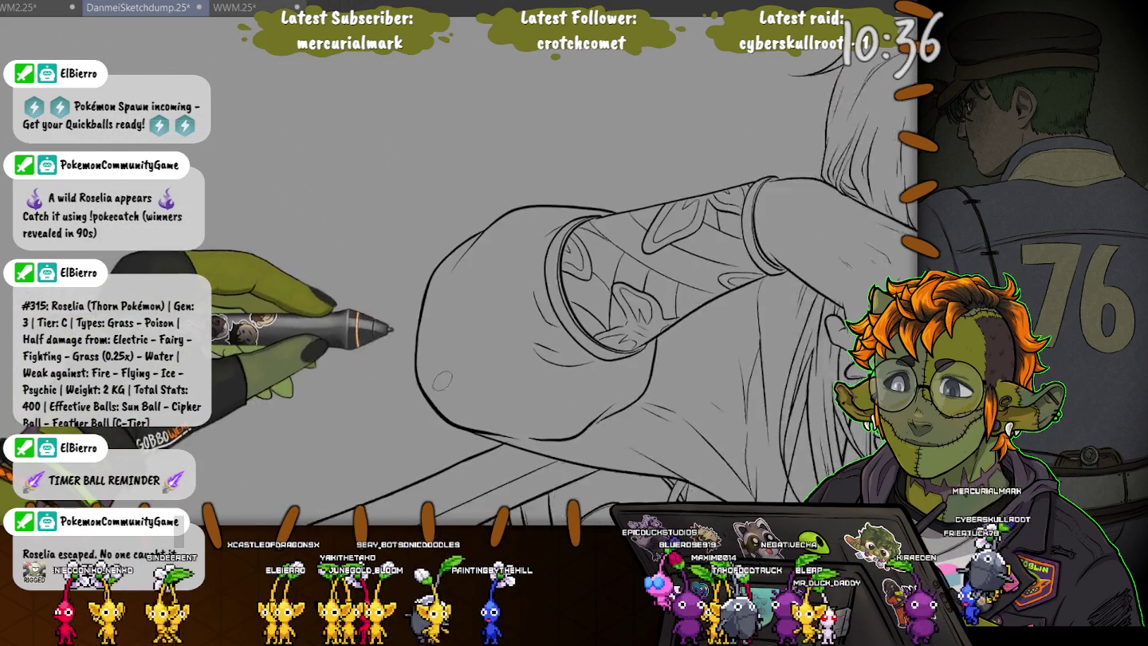
- Save the drawing and write a 'BrB' note beside the figure's head
key("ctrl+s")
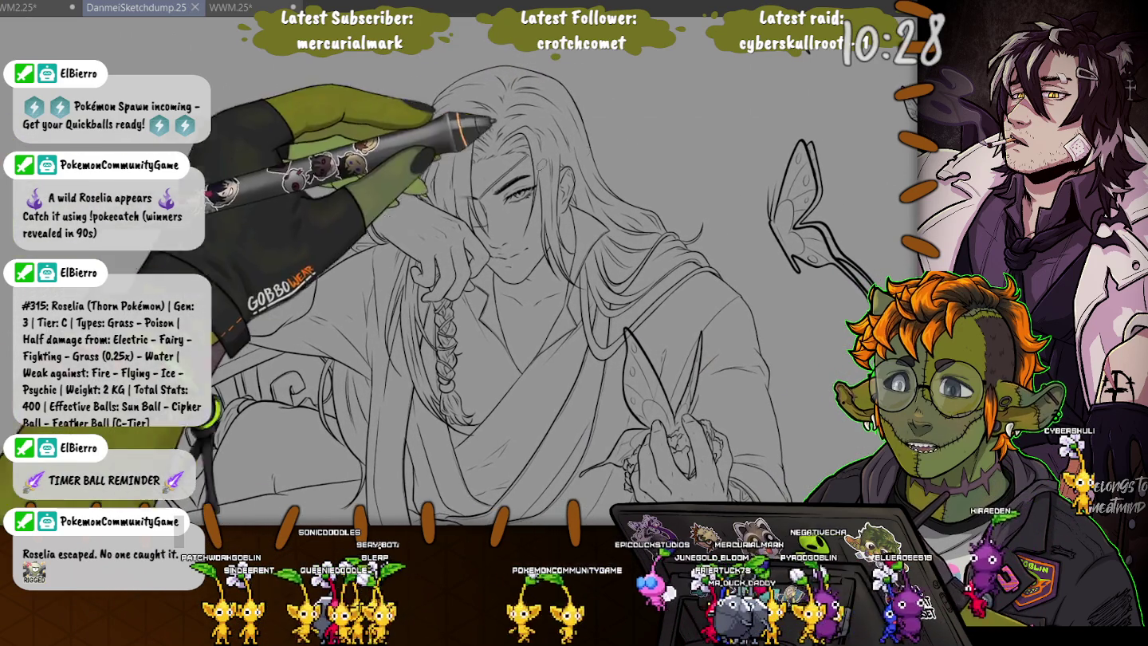
mouse_move(631, 120)
left_mouse_down()
mouse_move(637, 160)
mouse_move(673, 120)
mouse_move(666, 146)
left_mouse_up()
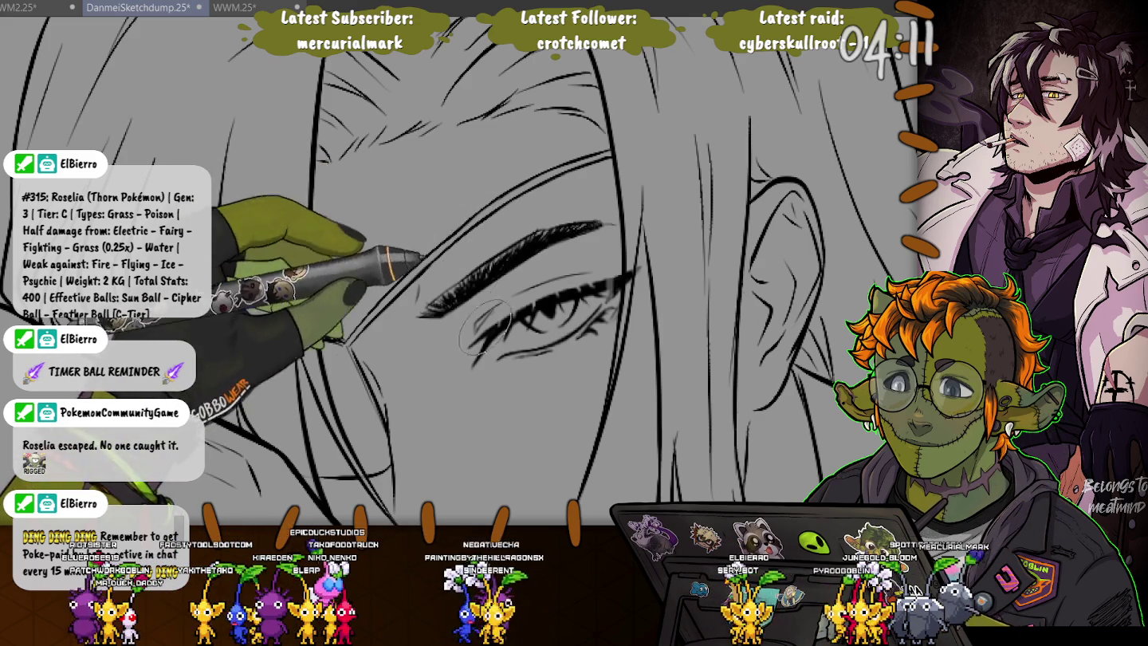
- Pan out from the eye close-up to the face and the hand at his cheek
mouse_move(483, 307)
left_mouse_down()
mouse_move(646, 122)
mouse_move(705, 374)
left_mouse_up()
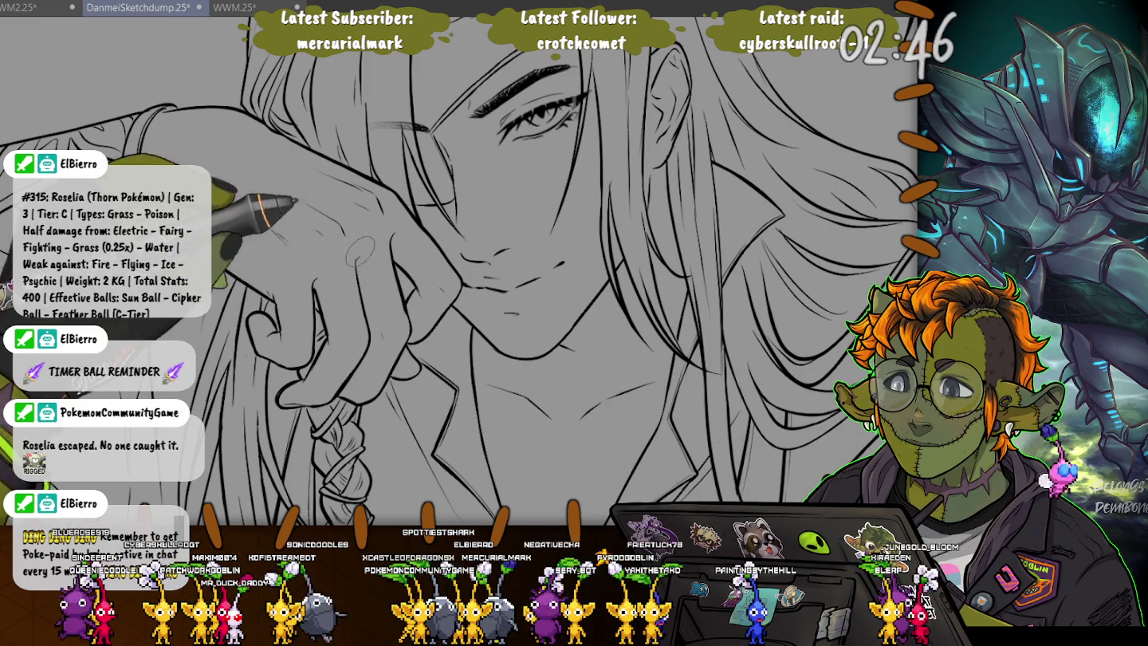
- Draw the first red stroke of the thread looping around the raised finger
left_click_drag(391, 257, 365, 292)
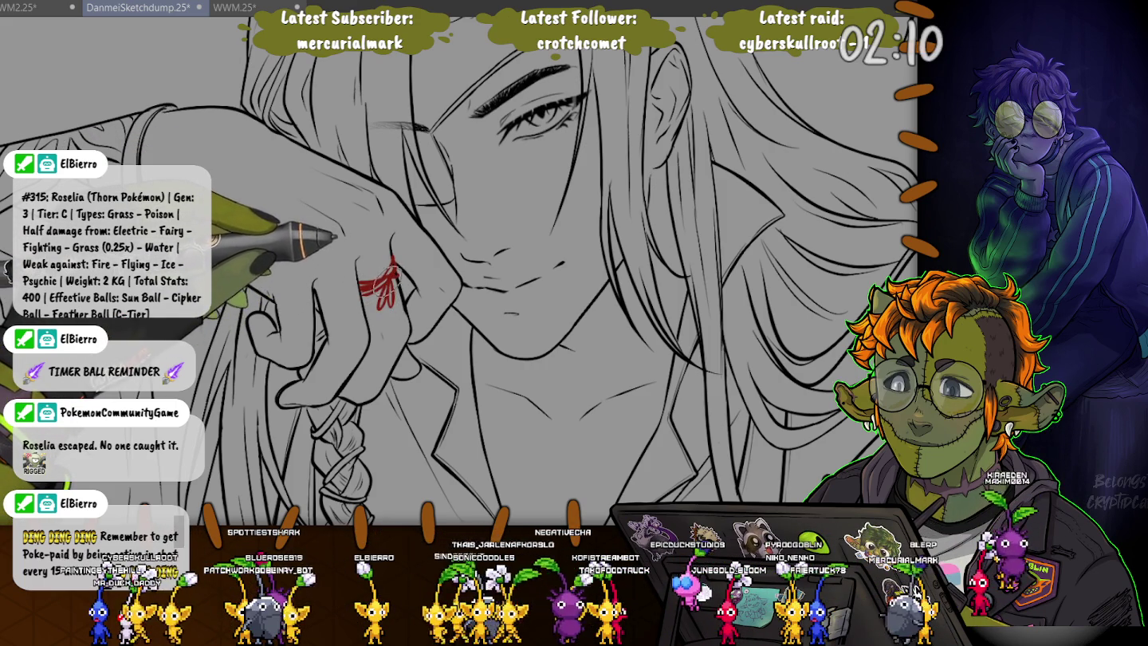
- Draw a red loose thread end trailing down the finger from the bow
left_click_drag(389, 312, 381, 356)
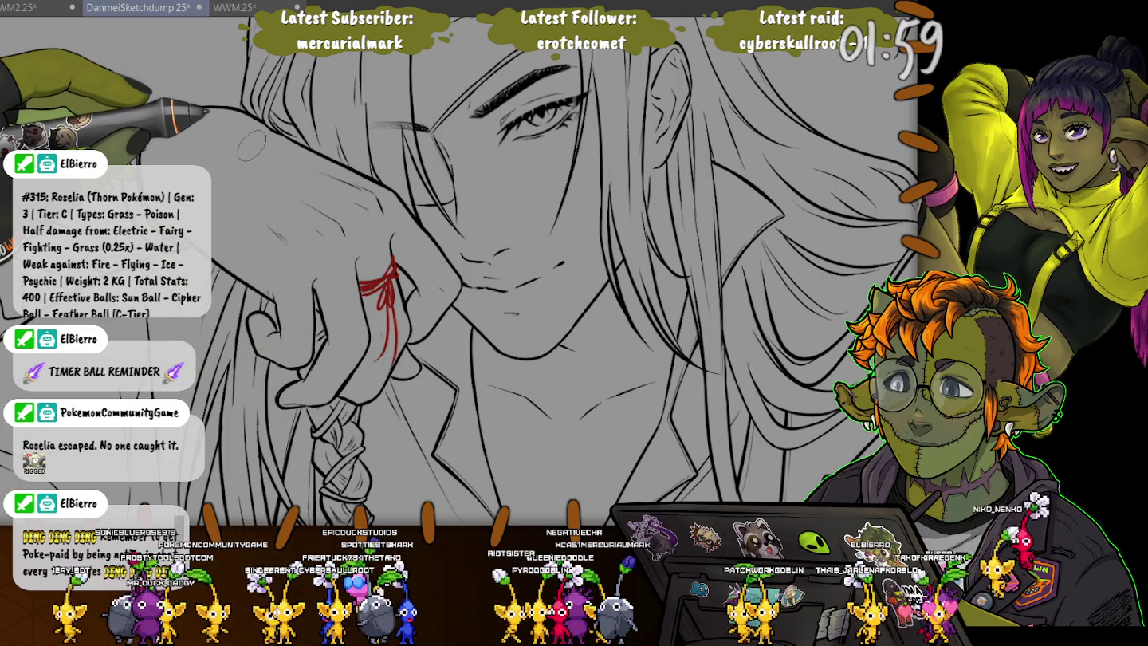
scroll(383, 354, "up", 3)
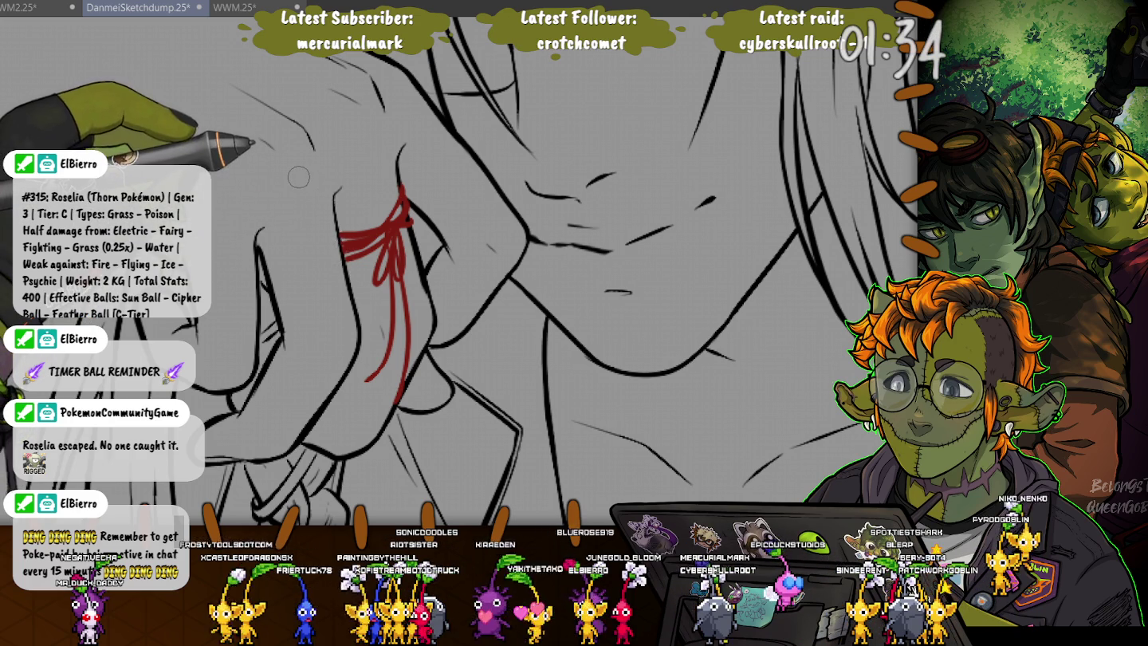
- Zoom out to show the whole figure with hair, butterfly sketch and Brb note
scroll(297, 175, "down", 2)
scroll(298, 176, "down", 2)
scroll(298, 176, "down", 2)
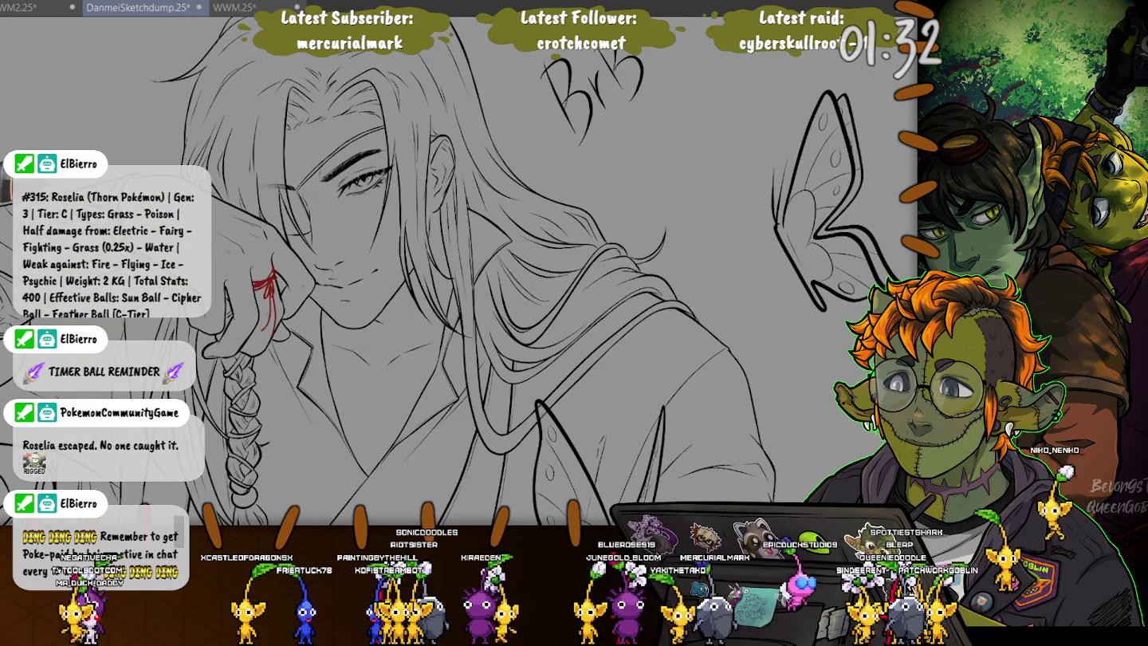